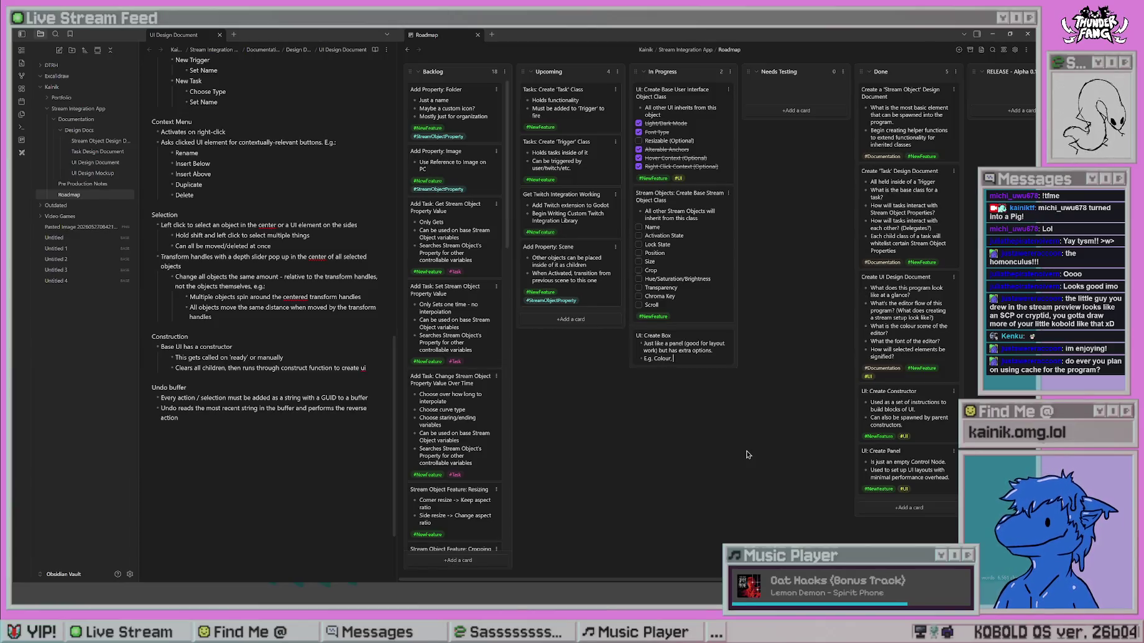
Extend the Create Box card's examples to 'Colour, Corner Radius, Shadow, etc.' and save it.
type("orner radius,")
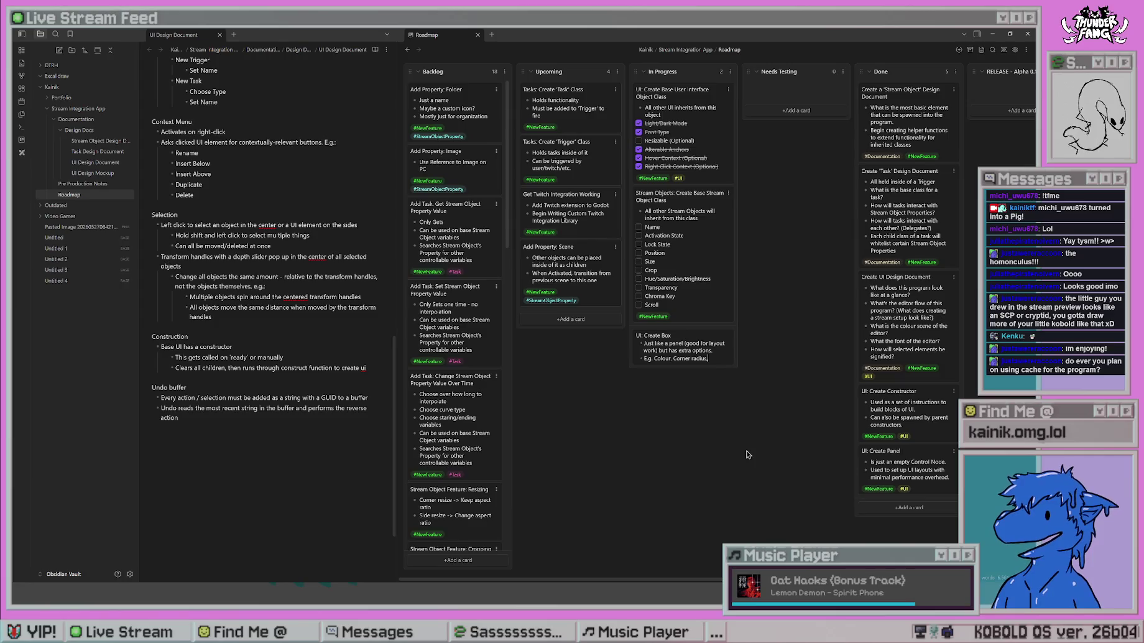
key("BackSpace")
key("BackSpace")
key("BackSpace")
type("Radius,")
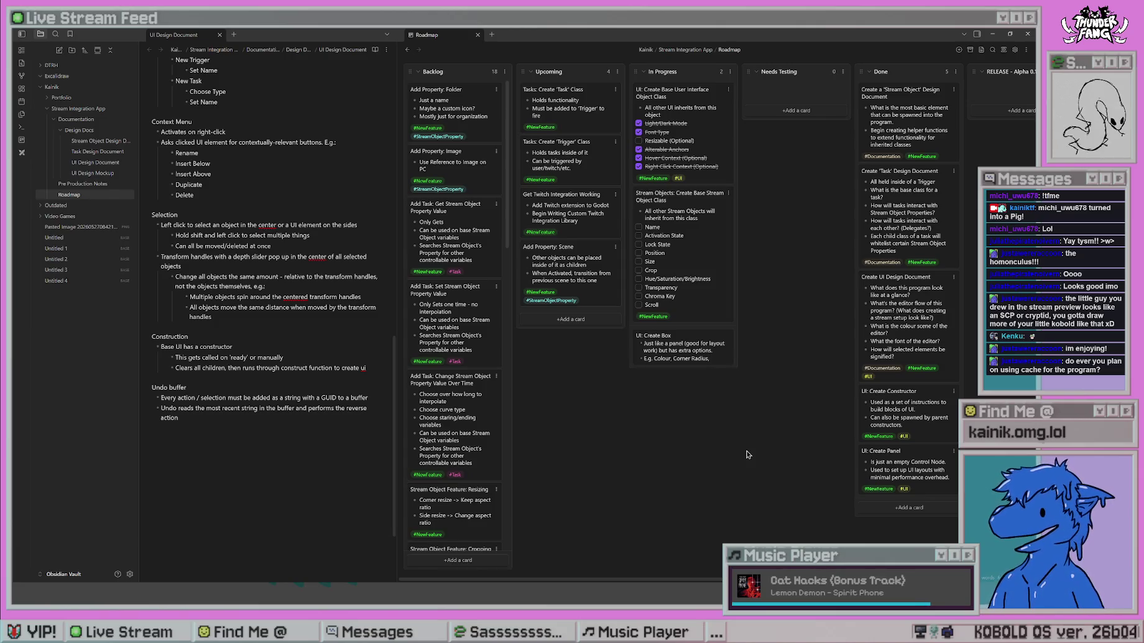
type("Shadow")
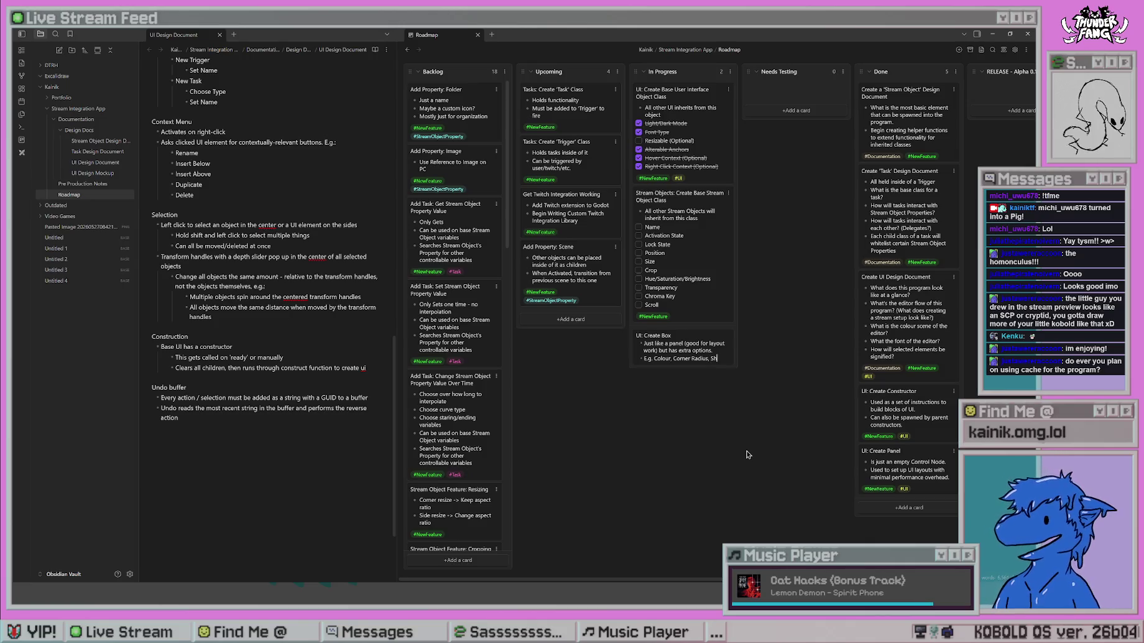
type(", etc")
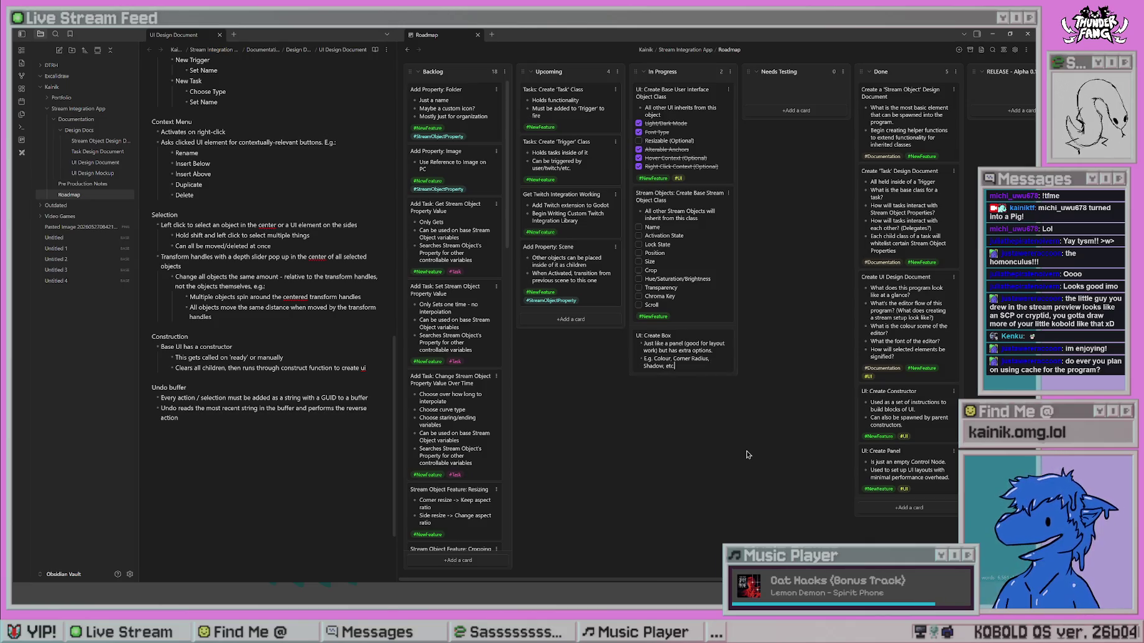
type(".")
key("Return")
Add a line saying these are controlled by manipulating Godot's built-in Theme Override system, with 'manipulating' spelled correctly.
left_click(692, 360)
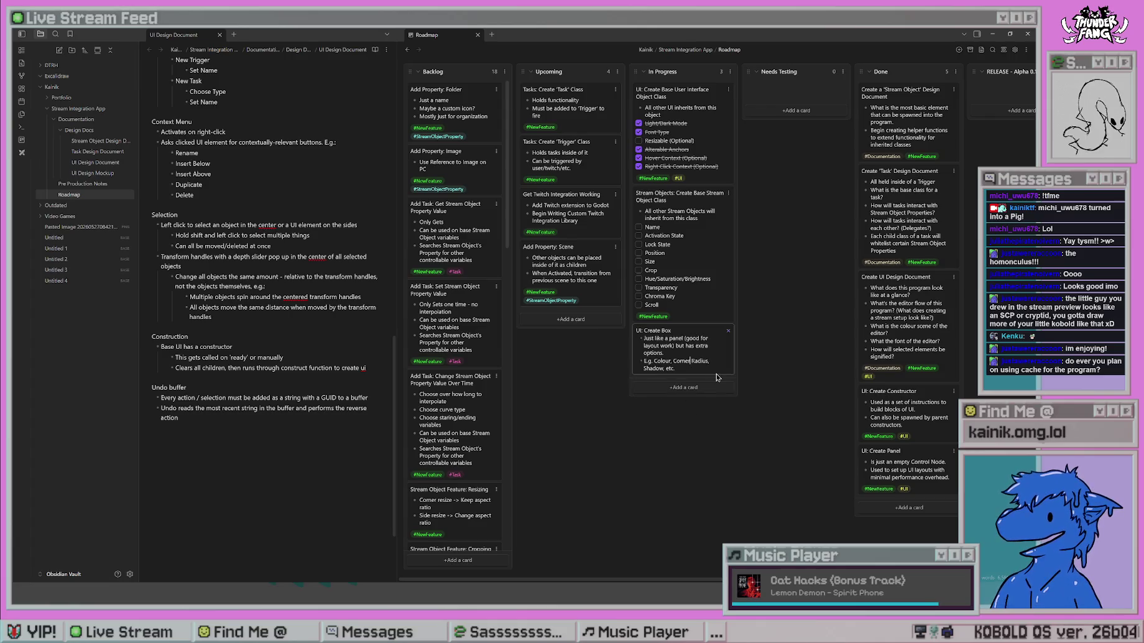
left_click(715, 373)
key("shift+Return")
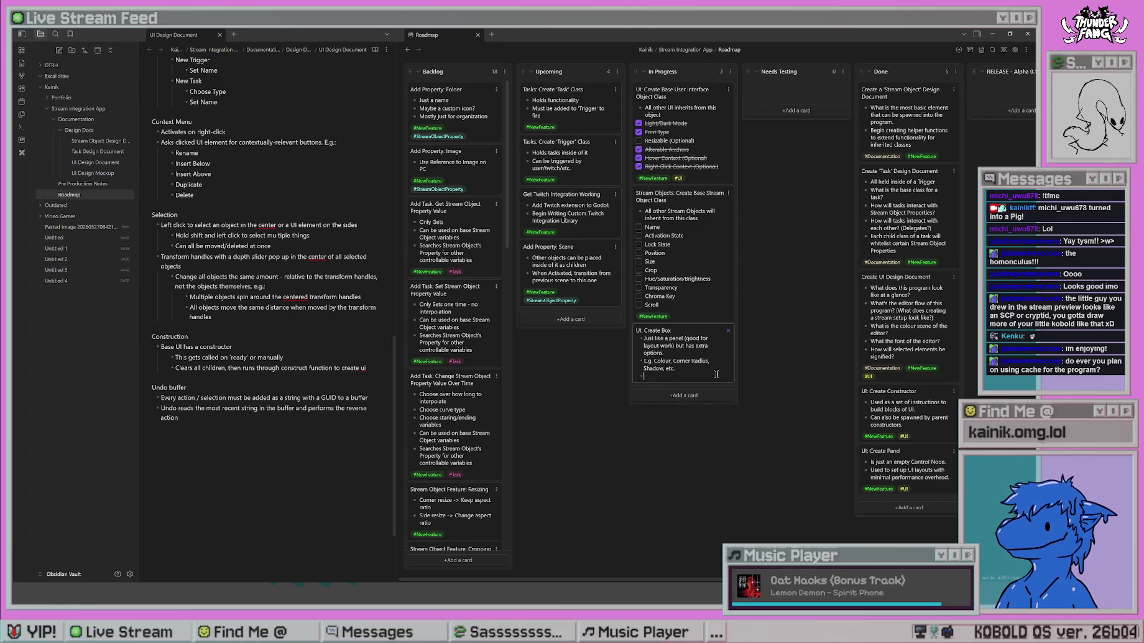
type("- Cont")
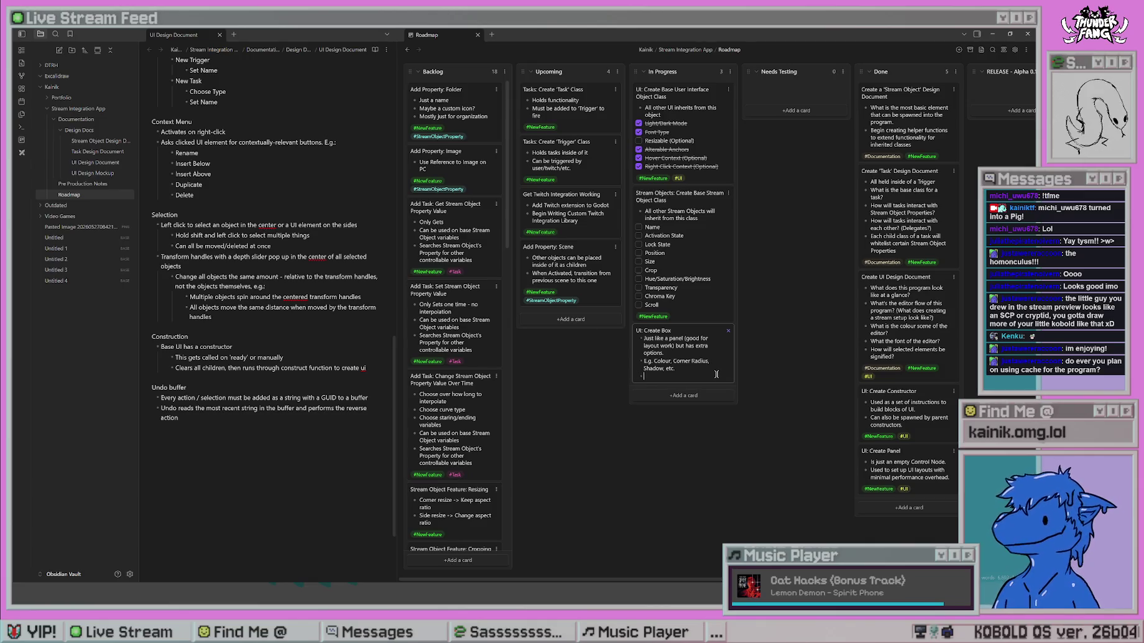
type("rolle")
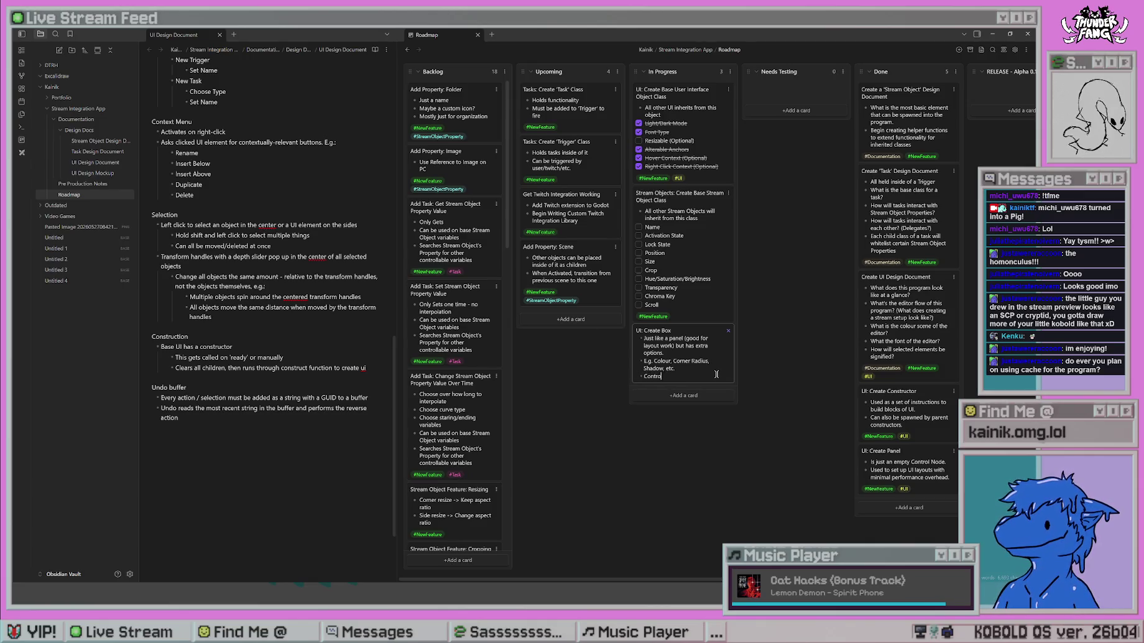
key("BackSpace")
key("BackSpace")
key("BackSpace")
type("The above is controll")
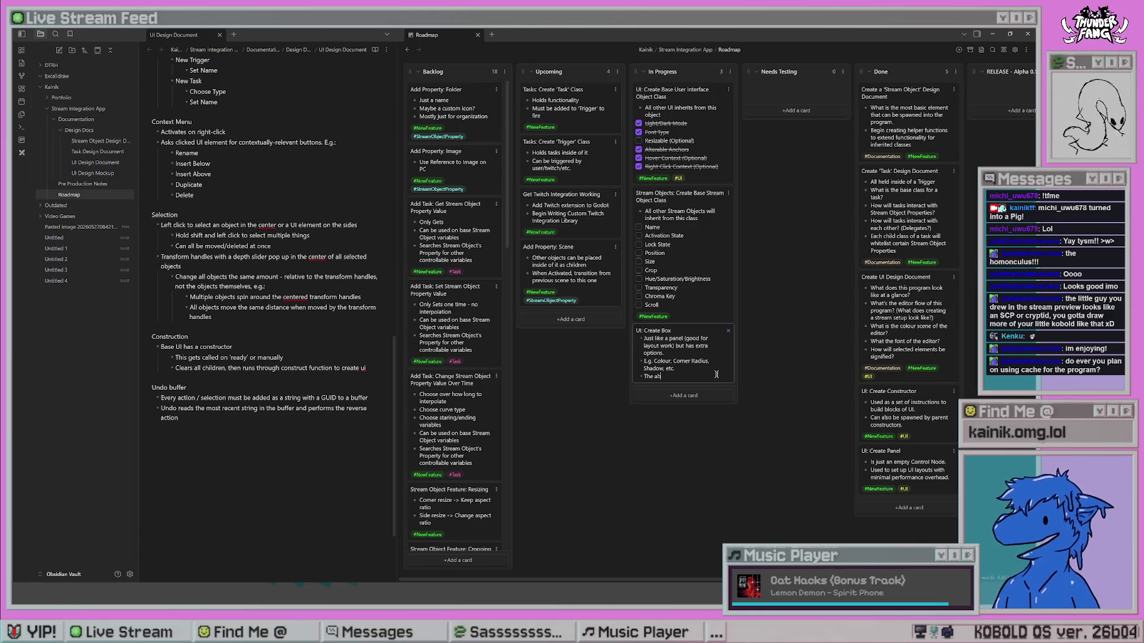
key("BackSpace")
key("BackSpace")
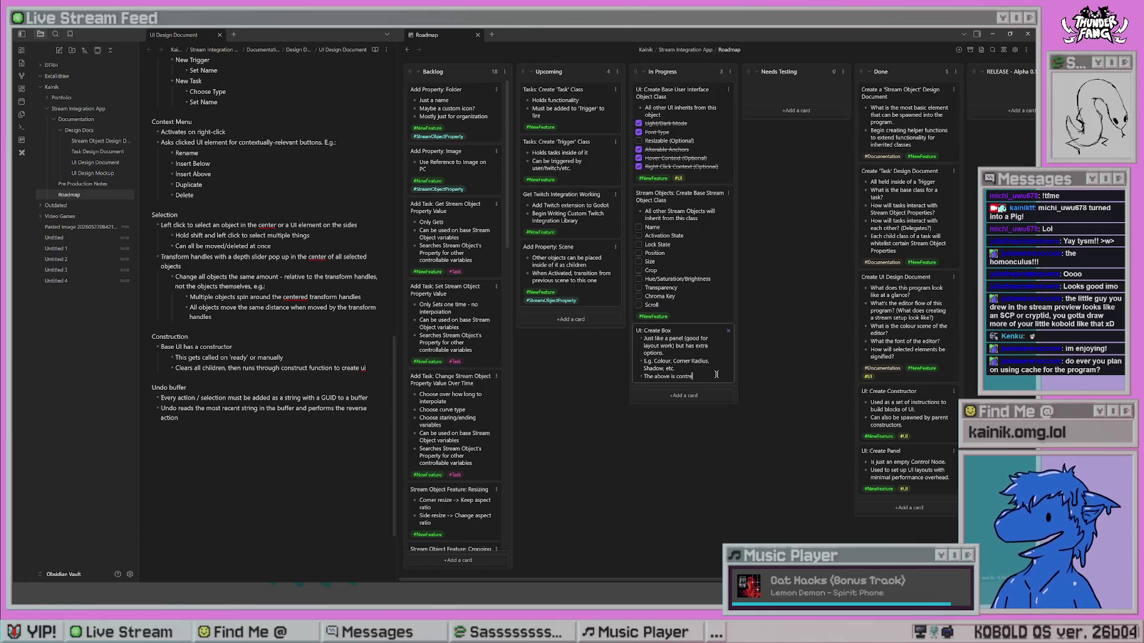
type("d by manui")
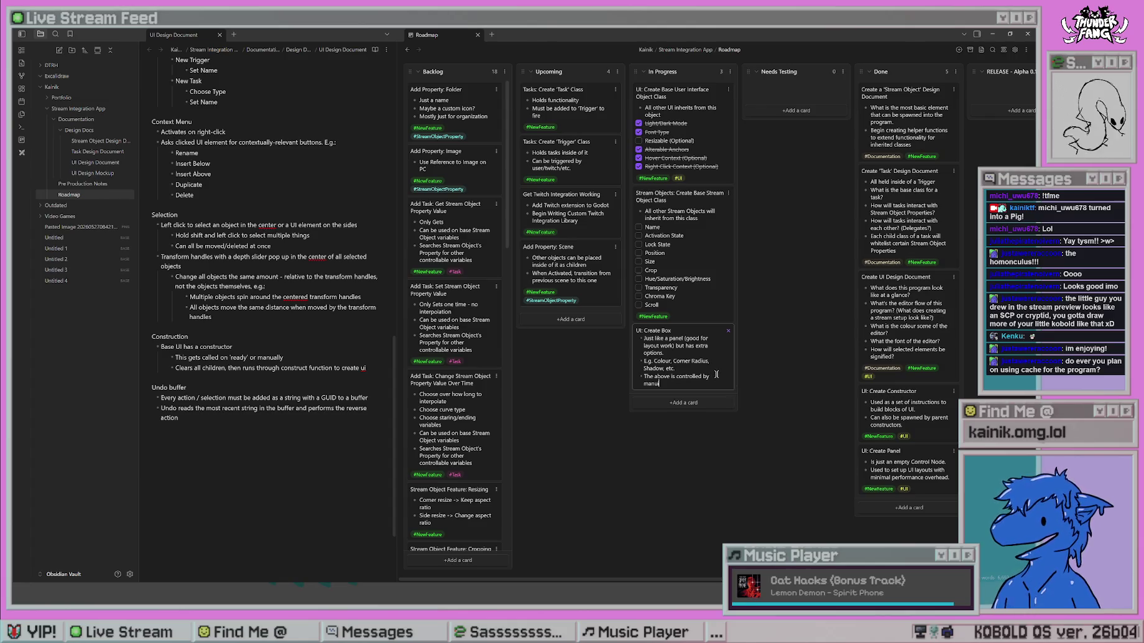
type("pulating Godot")
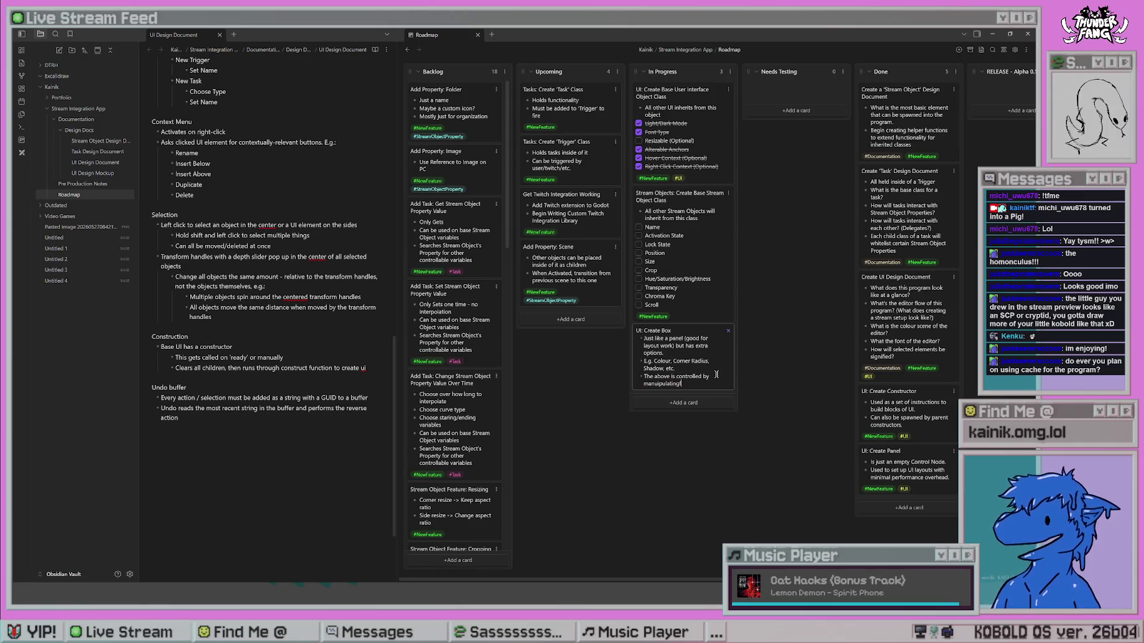
type("'s buil")
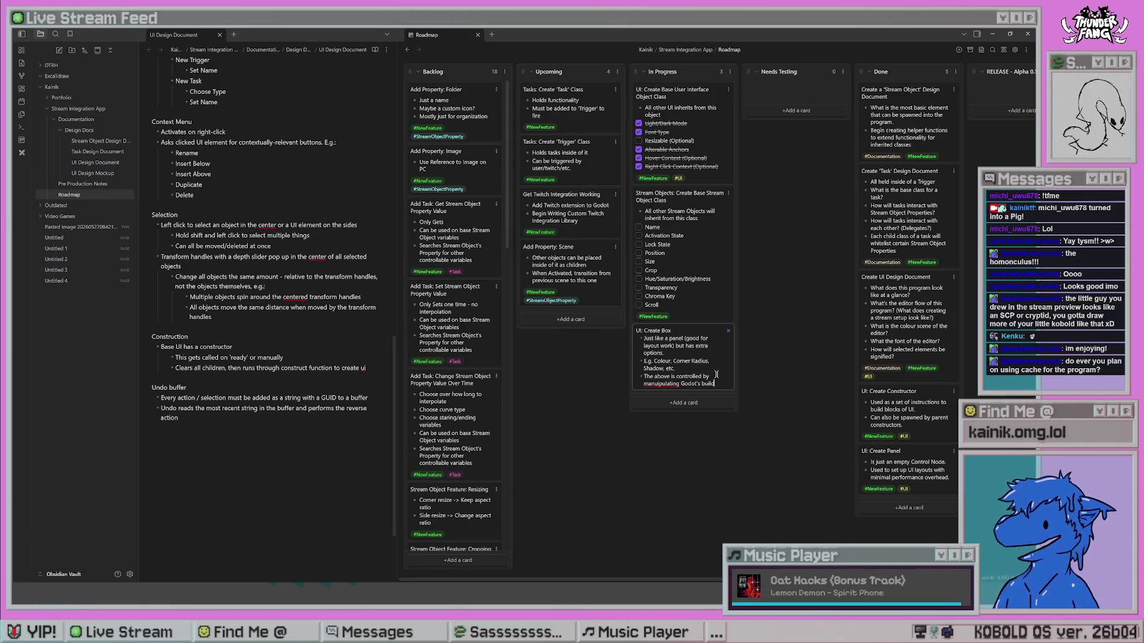
type("t-in Theme")
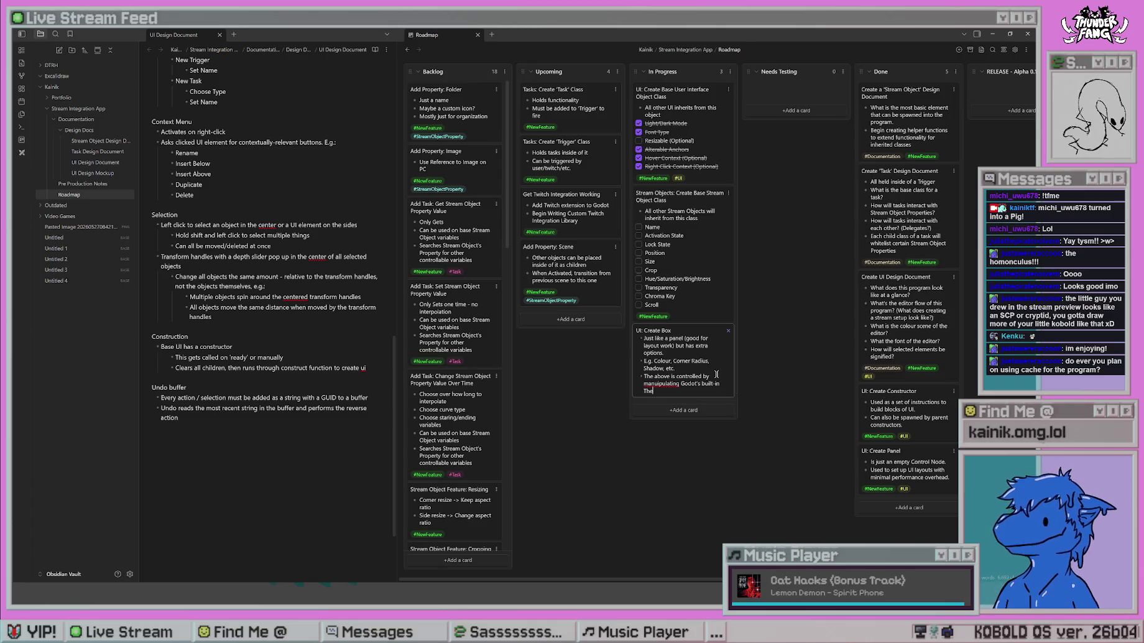
type(" Override system.")
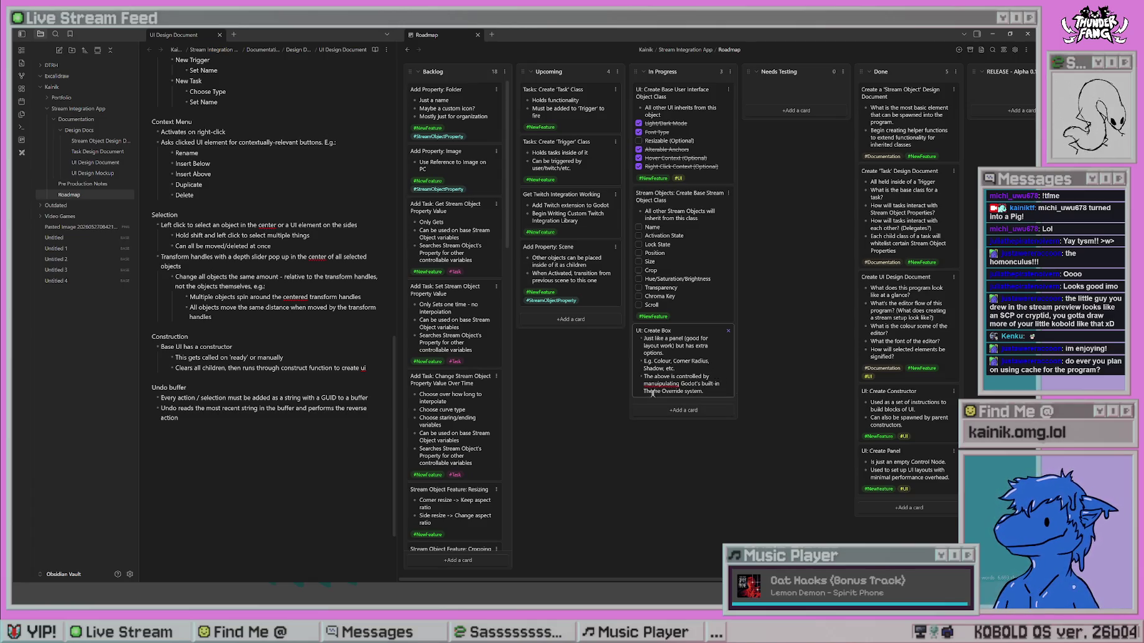
right_click(653, 384)
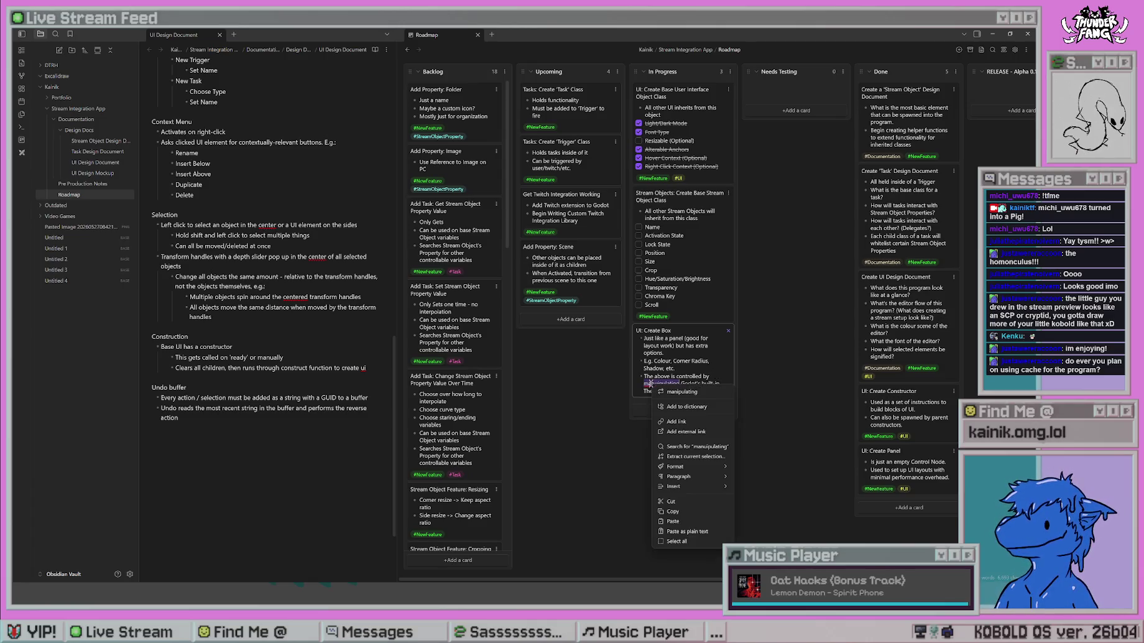
left_click(695, 392)
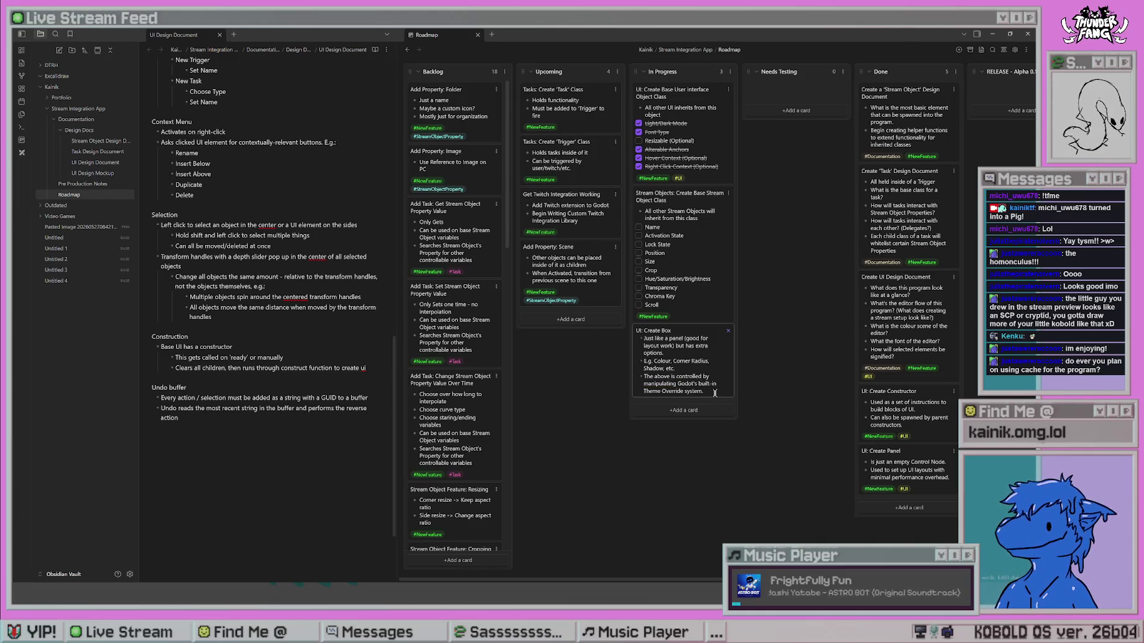
Tag the Create Box card #NewFeature and #UI.
key("Return")
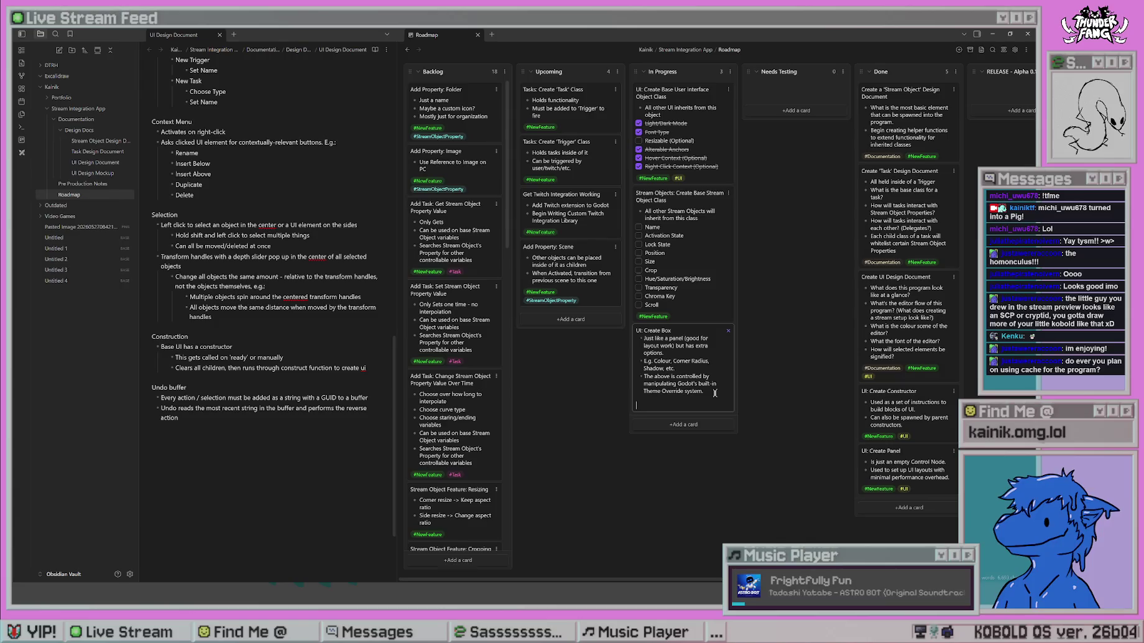
type("#NewFeature #UI")
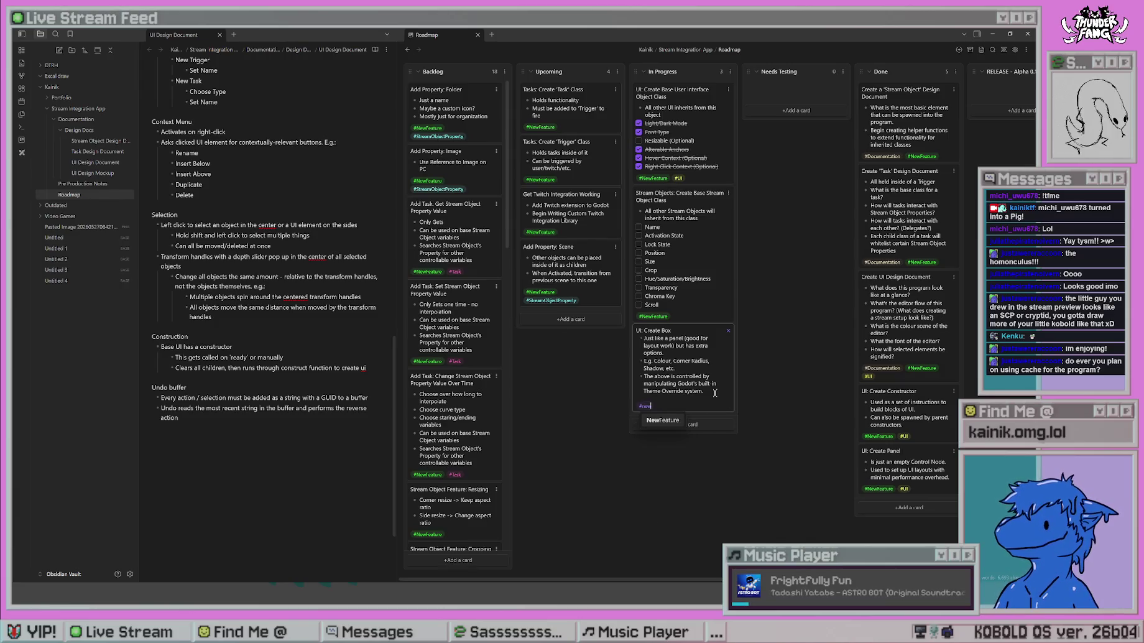
key("Escape")
key("Escape")
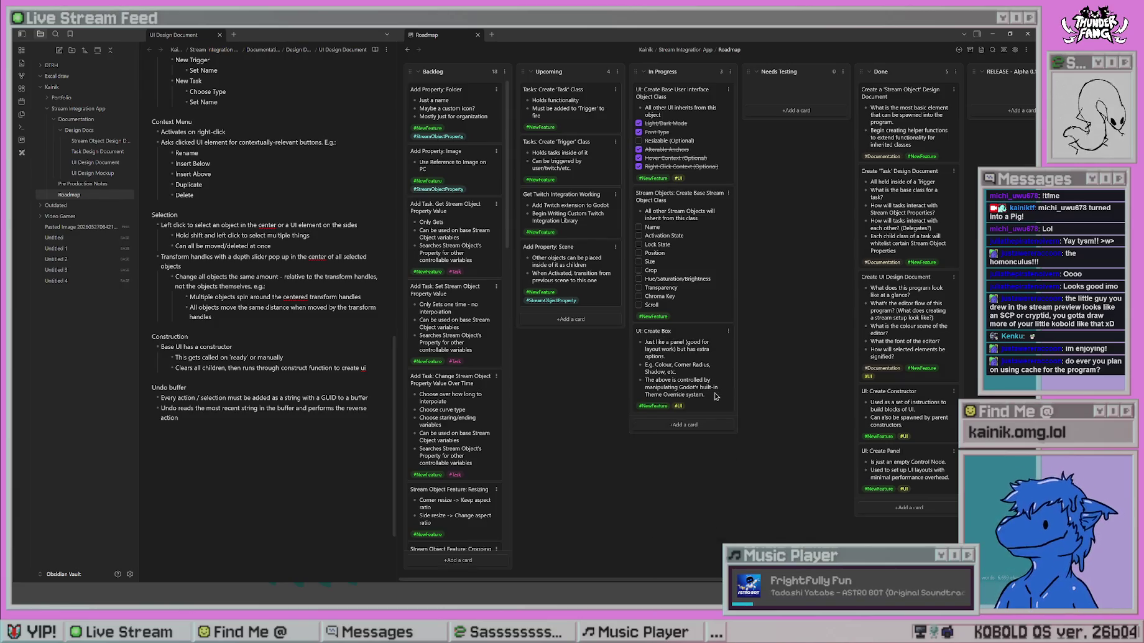
left_click_drag(696, 360, 942, 530)
scroll(931, 355, "down", 1)
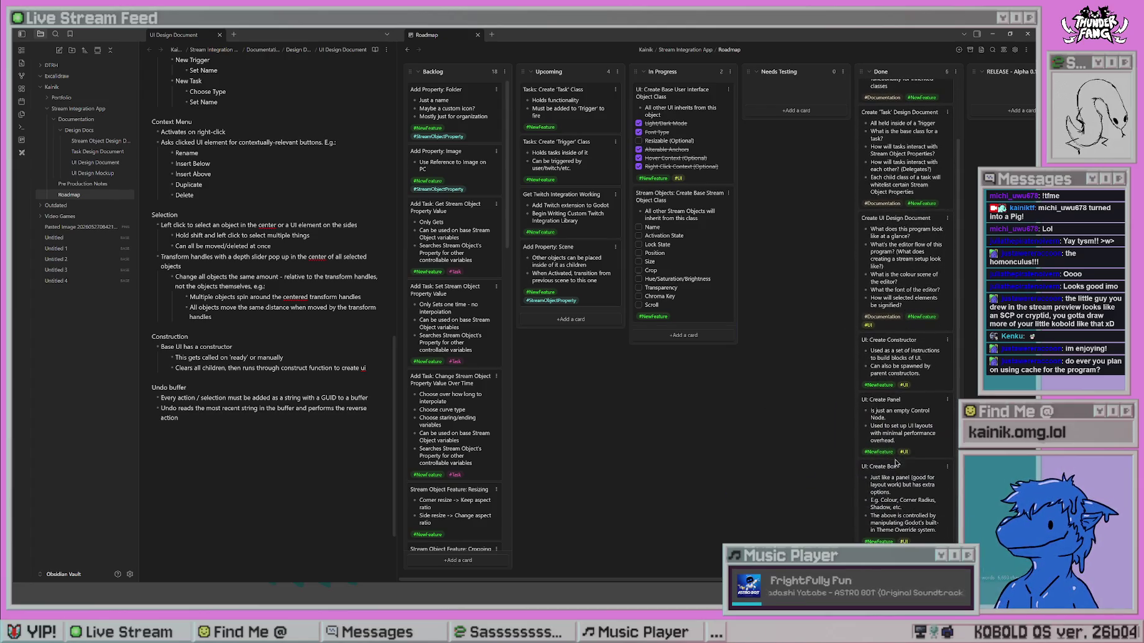
scroll(898, 404, "up", 1)
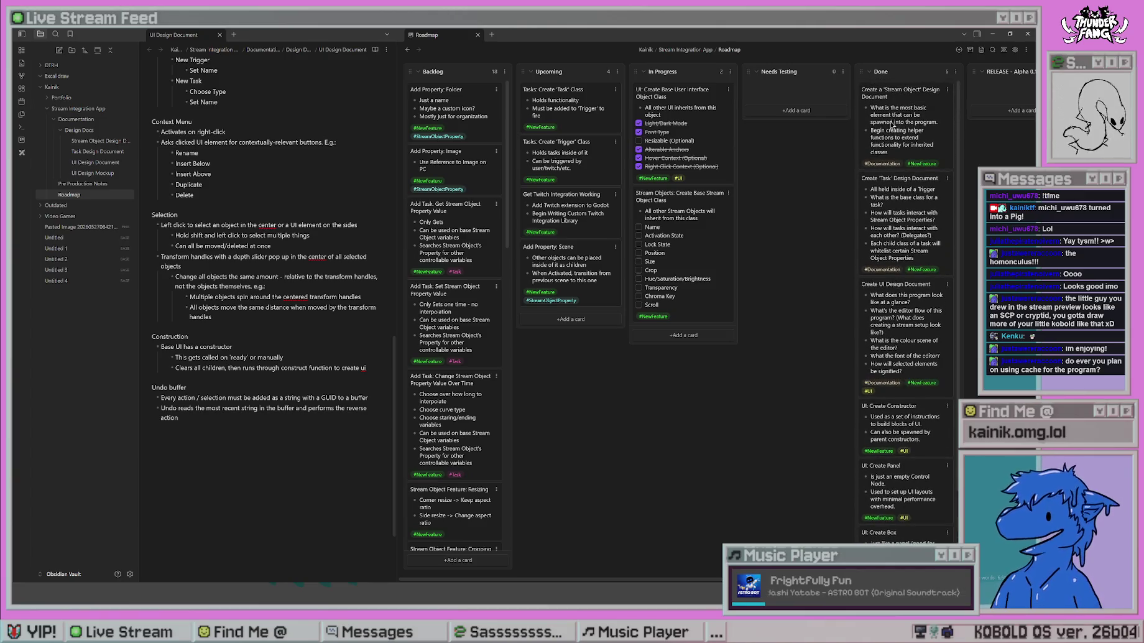
scroll(889, 454, "down", 1)
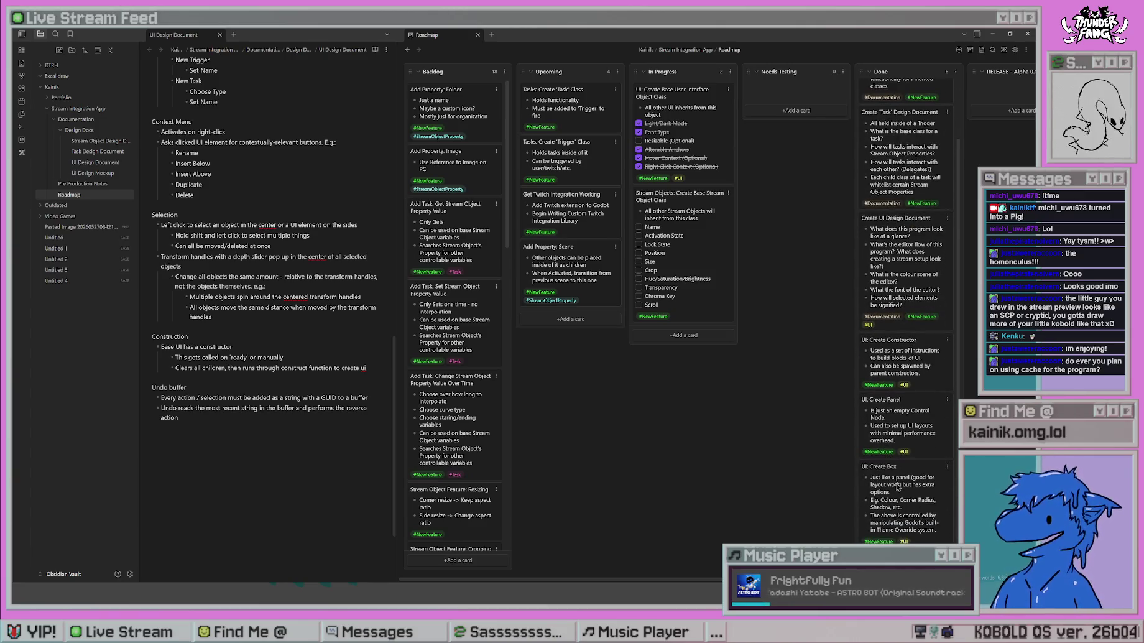
scroll(900, 457, "up", 3)
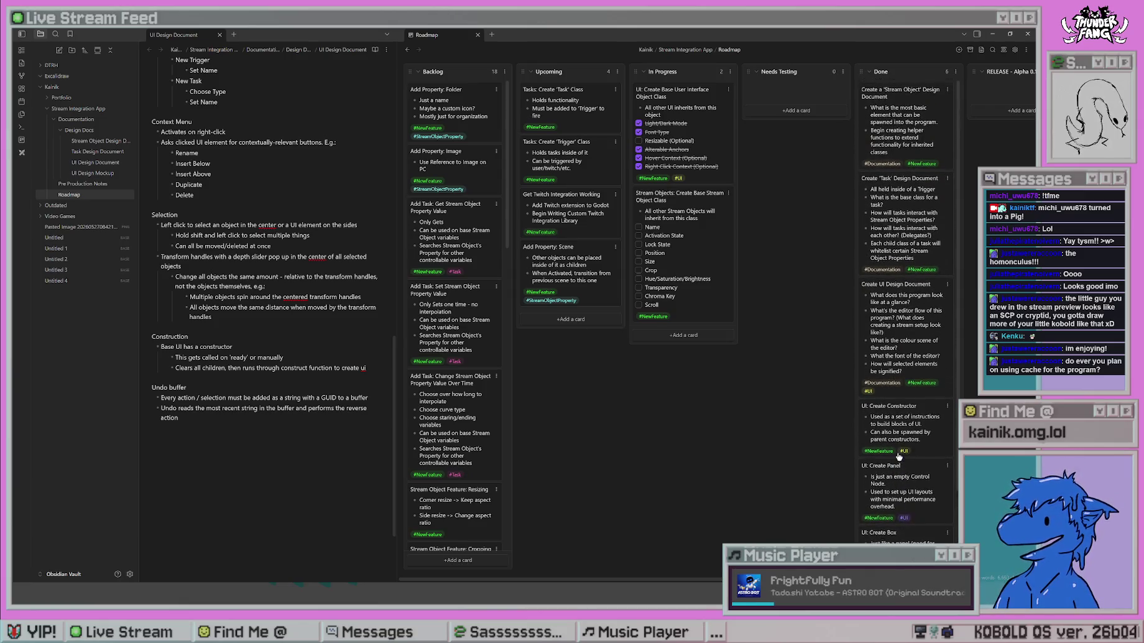
scroll(842, 413, "right", 2)
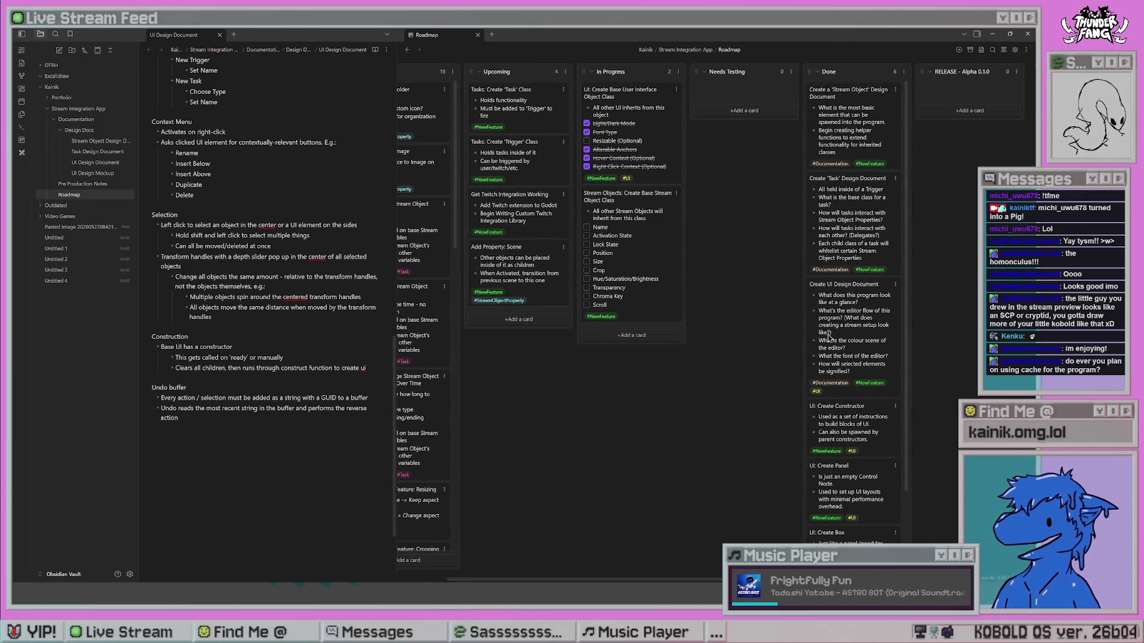
scroll(829, 337, "down", 2)
scroll(845, 369, "up", 2)
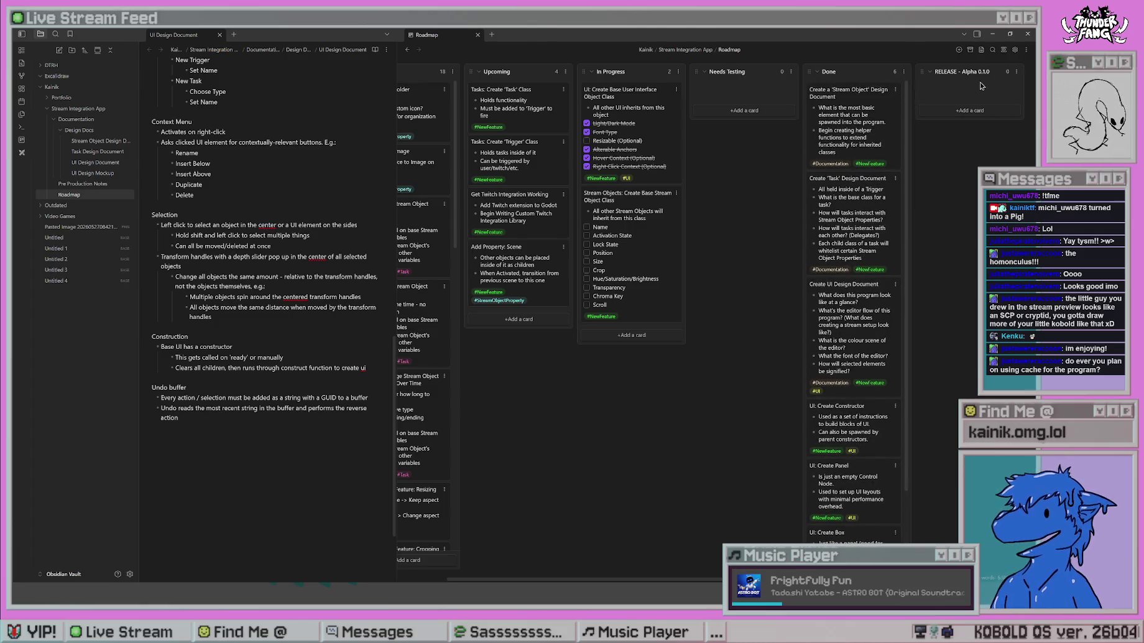
Retitle the RELEASE - Alpha 0.1.0 list to 'MILESTONE - Pre-Alpha 0.0.1'.
double_click(954, 75)
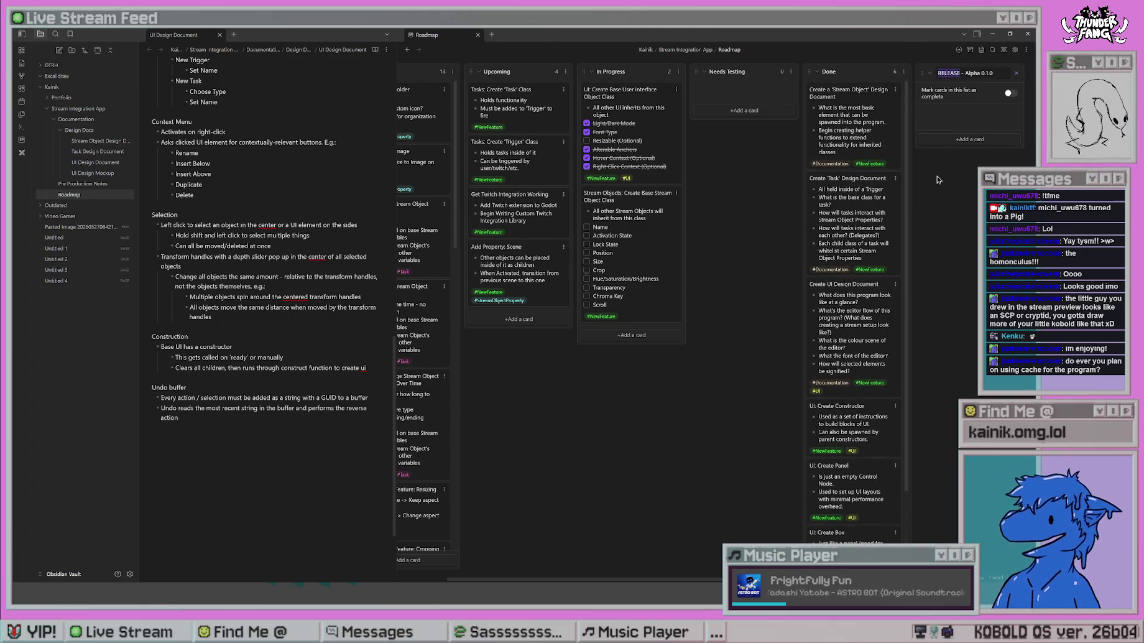
type("MILESTONE")
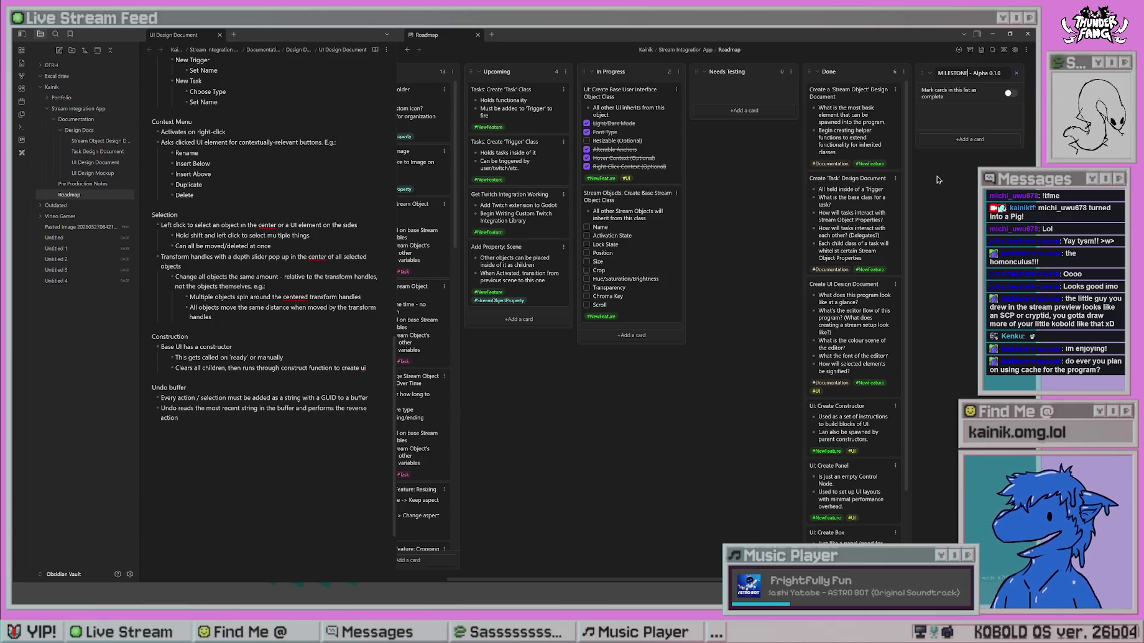
key("Right")
key("Right")
key("Right")
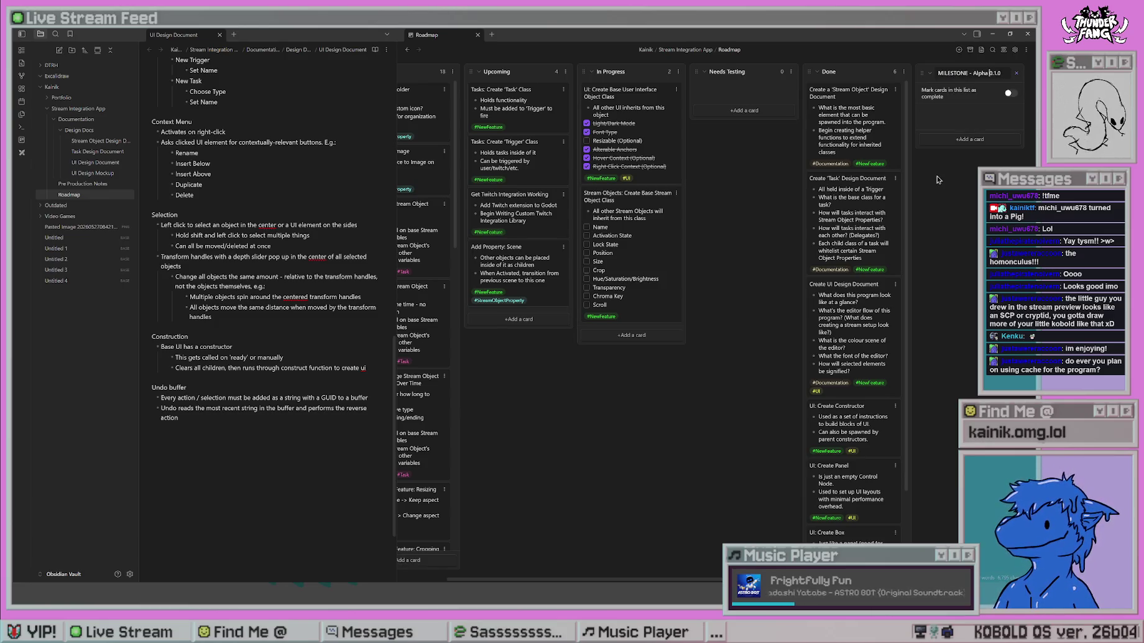
key("Left")
key("Left")
key("Left")
type("Pre-")
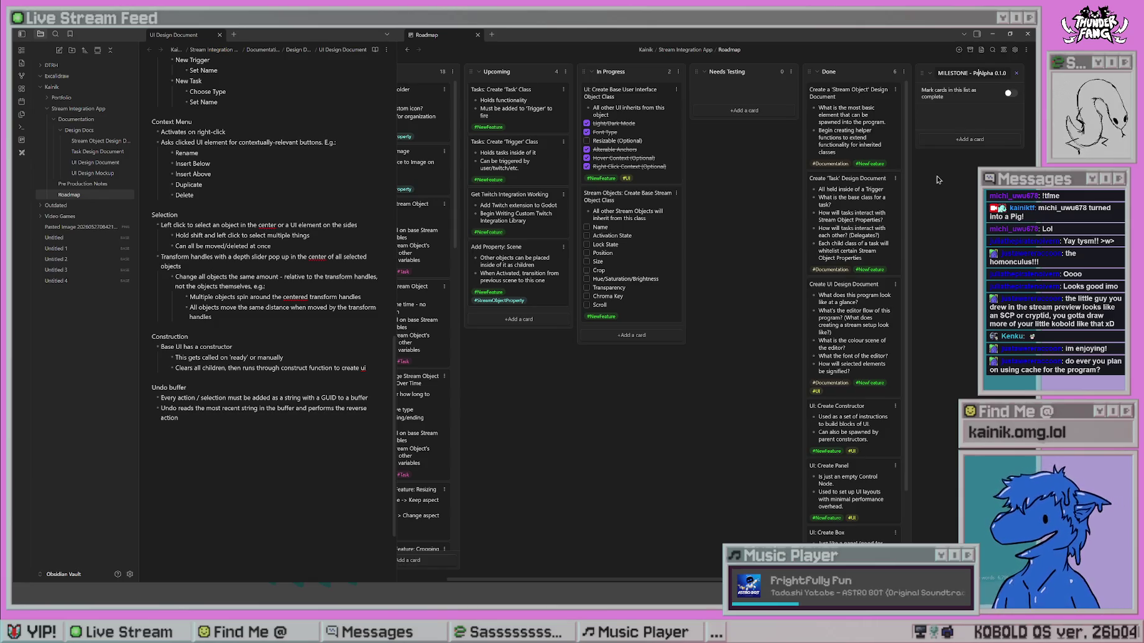
key("BackSpace")
type("0")
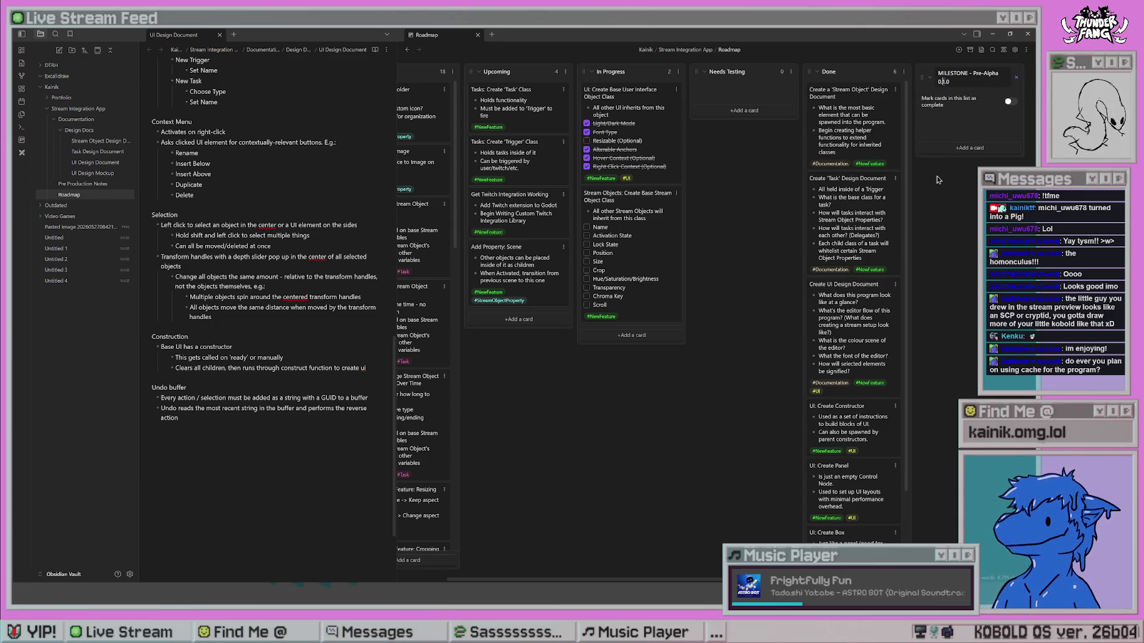
key("BackSpace")
type("1")
key("Return")
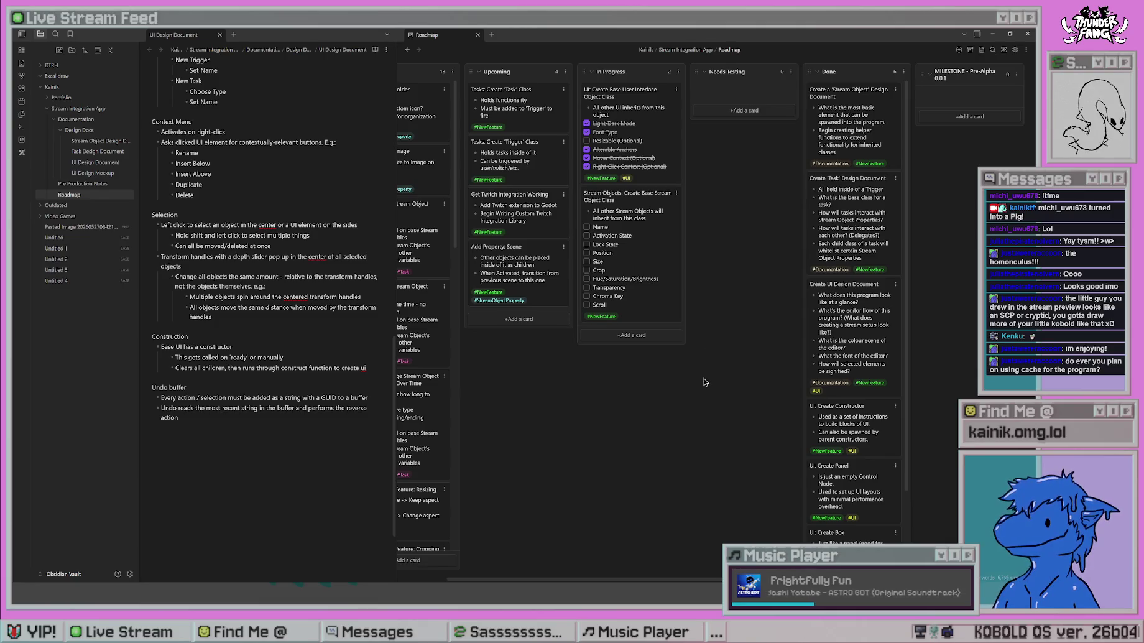
Check the MILESTONE list's options menu and dismiss it without changes.
left_click(1016, 75)
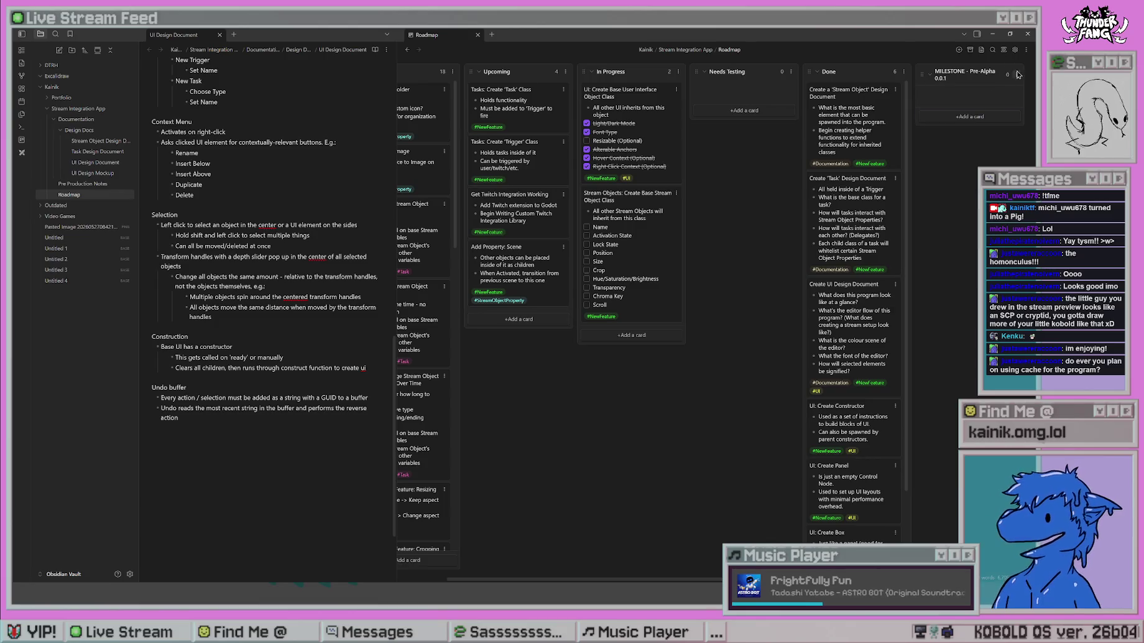
left_click(1016, 75)
left_click(992, 166)
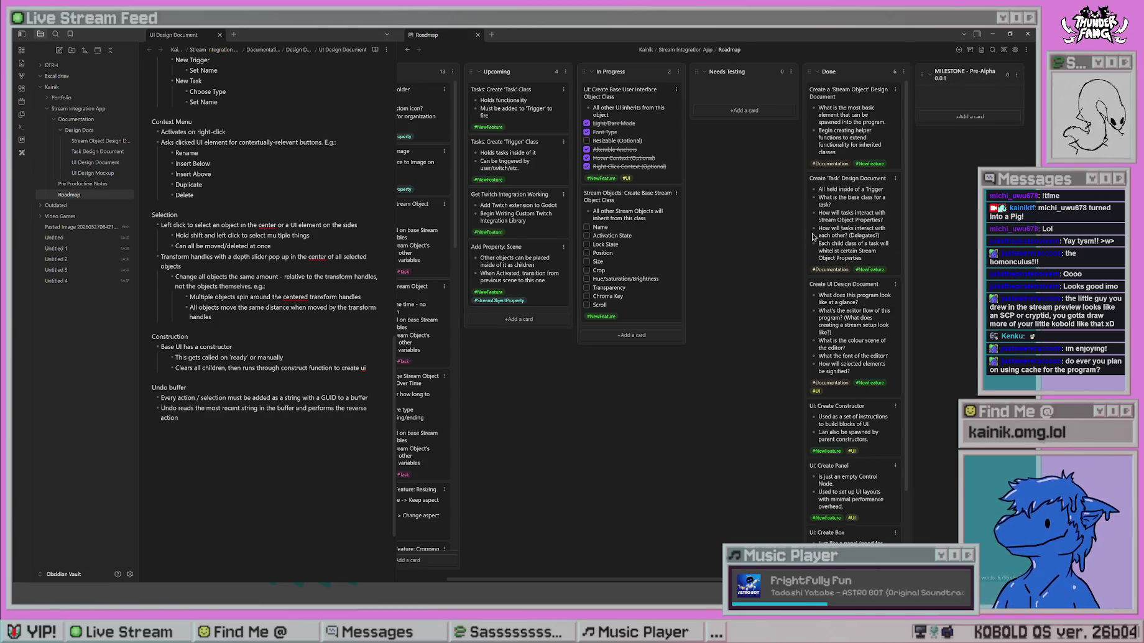
scroll(937, 75, "left", 2)
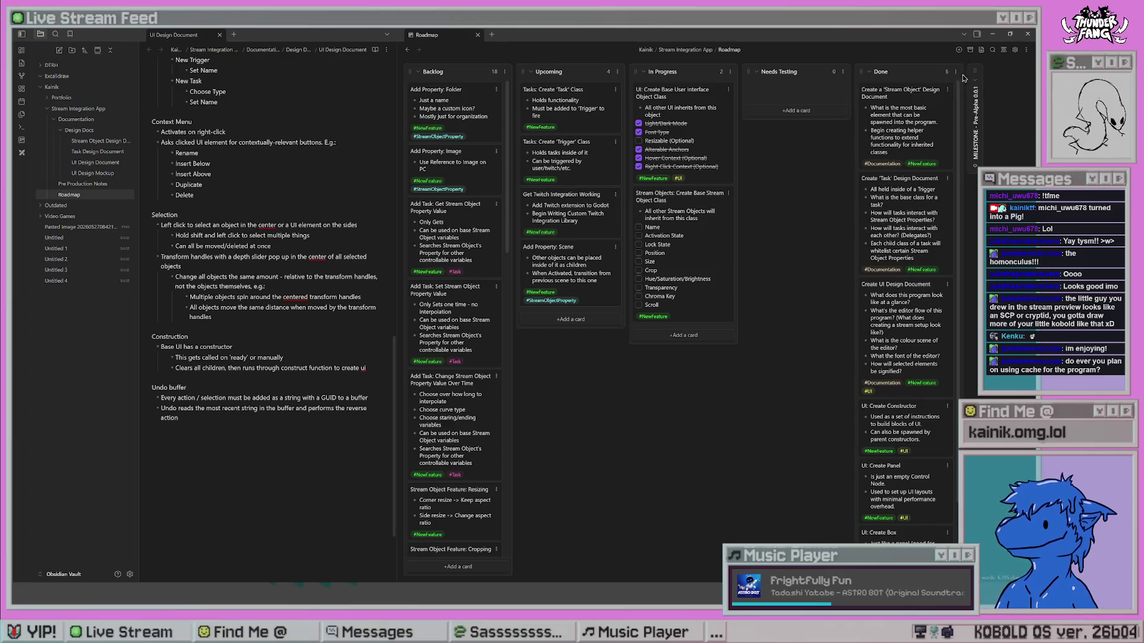
scroll(979, 134, "right", 2)
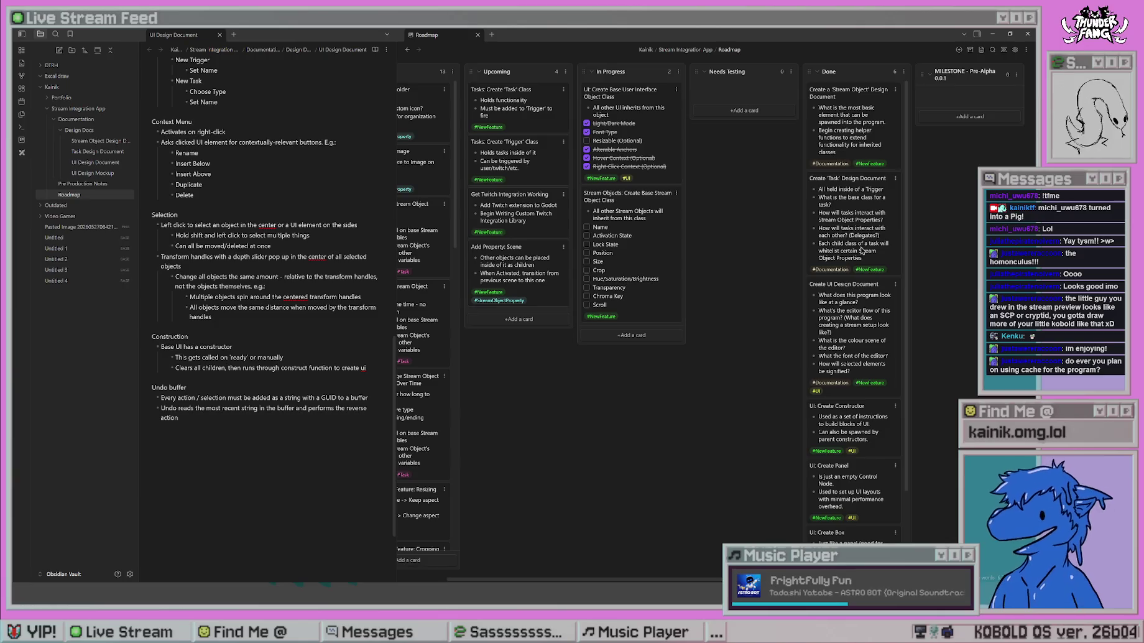
scroll(857, 261, "down", 2)
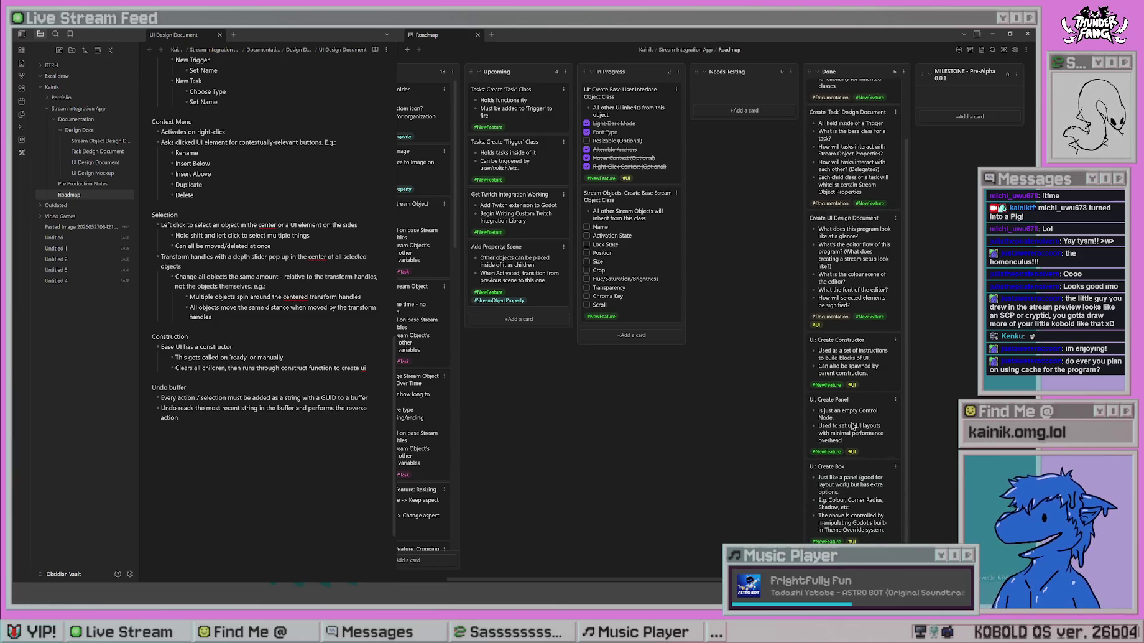
scroll(853, 414, "up", 2)
scroll(854, 414, "down", 2)
scroll(853, 414, "up", 2)
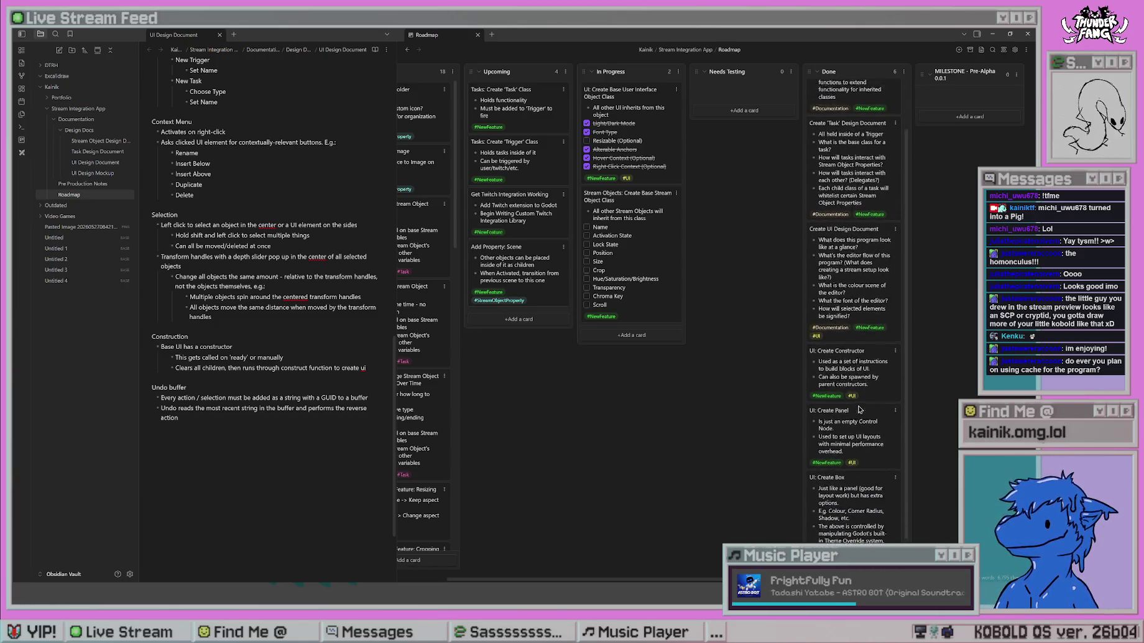
scroll(860, 408, "down", 2)
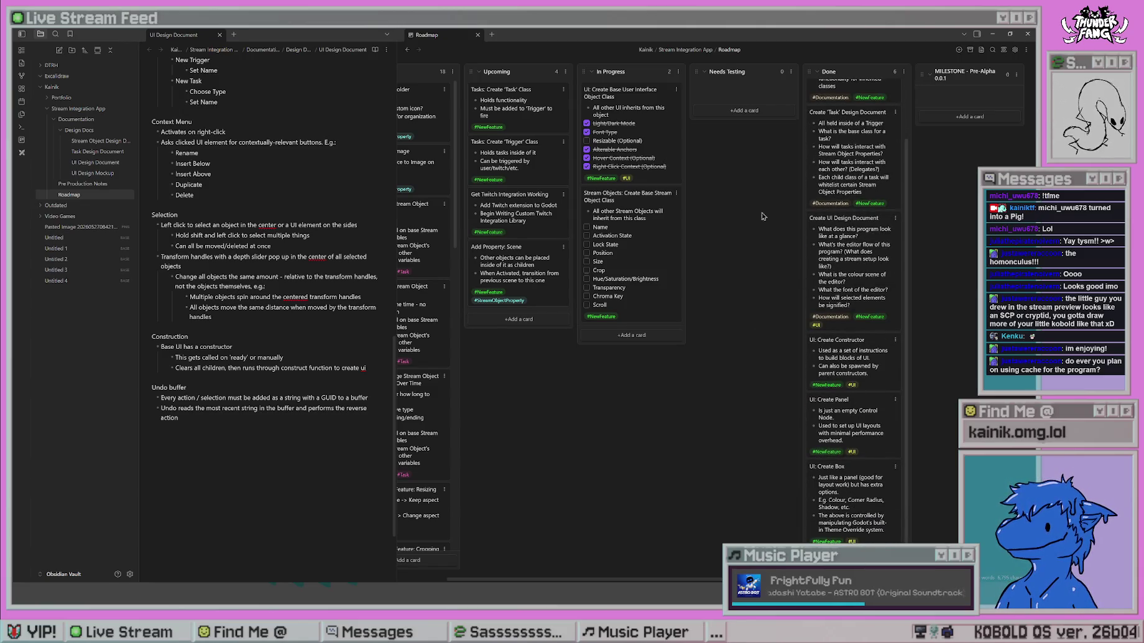
double_click(898, 73)
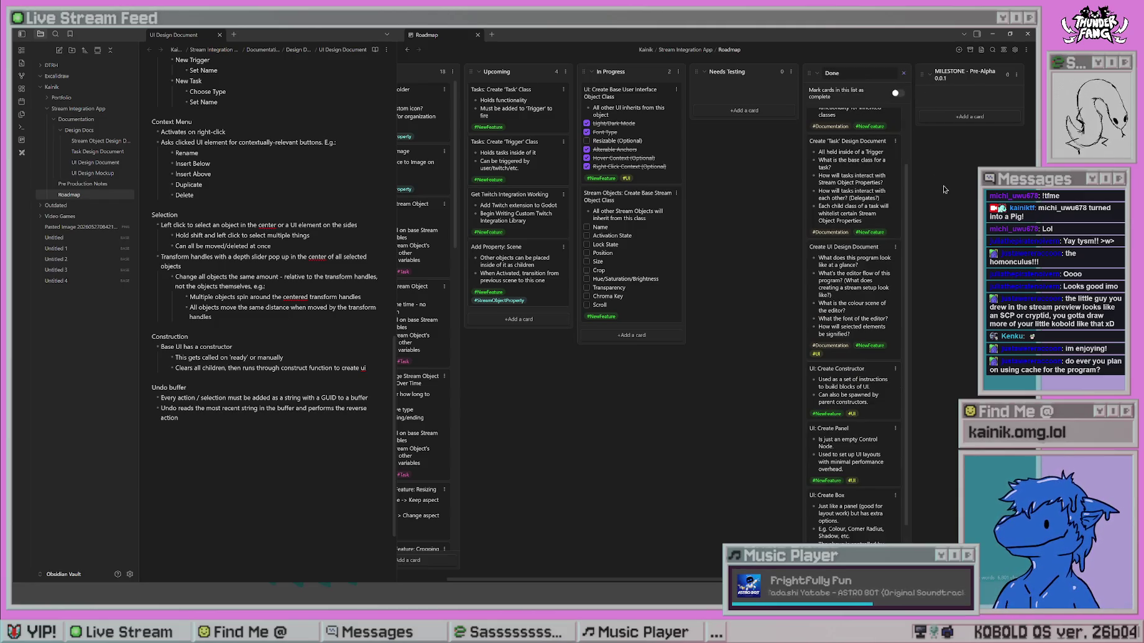
left_click(903, 75)
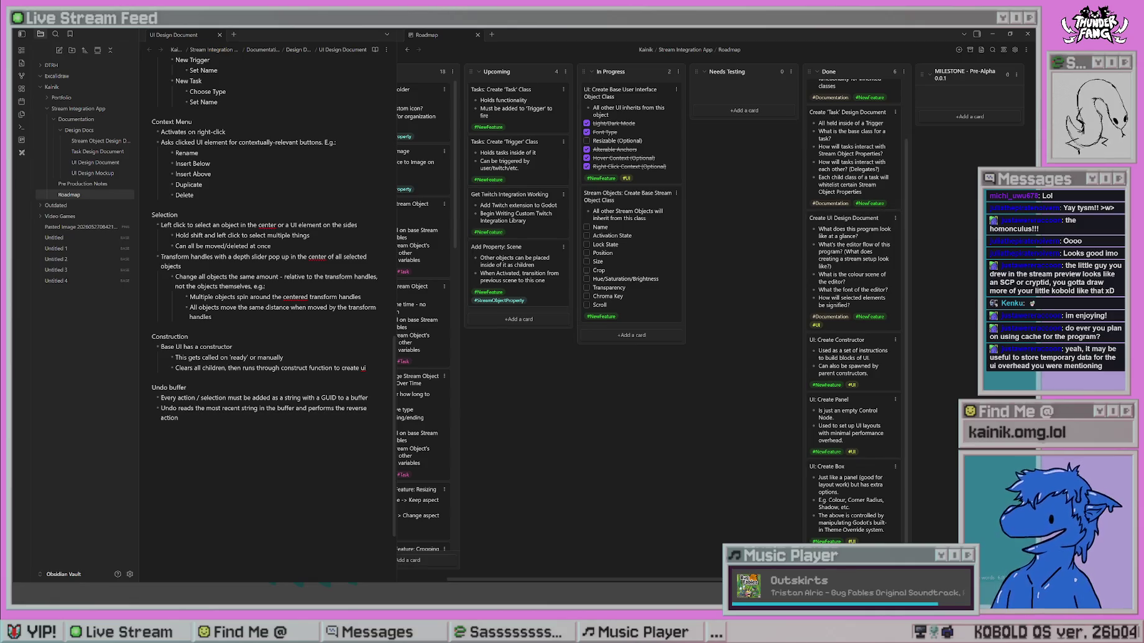
scroll(851, 311, "down", 3)
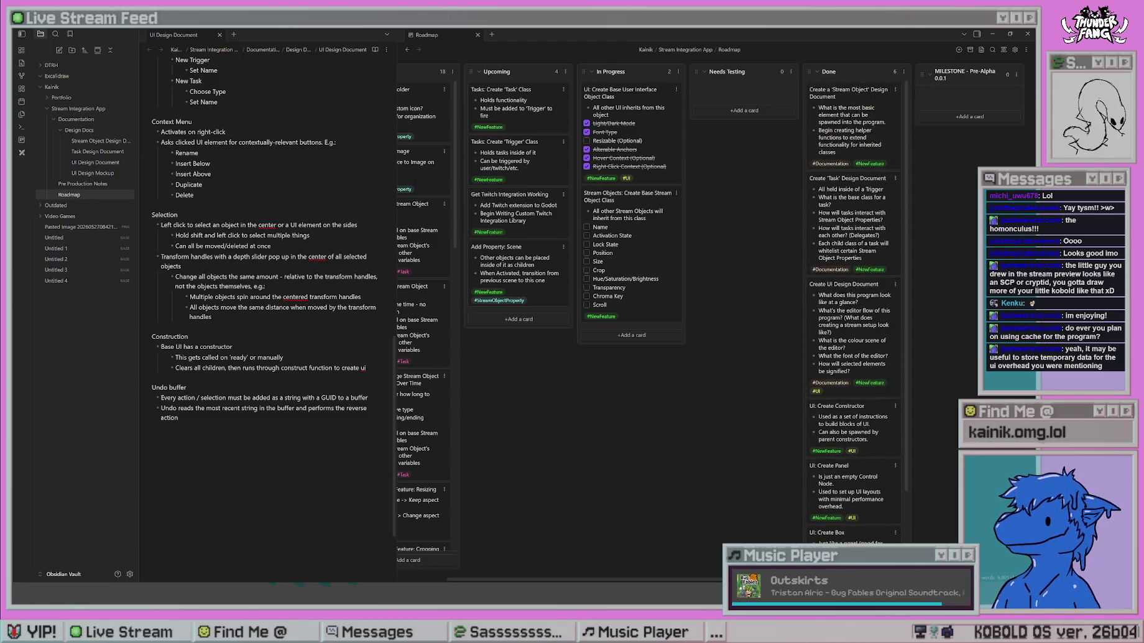
scroll(851, 311, "up", 3)
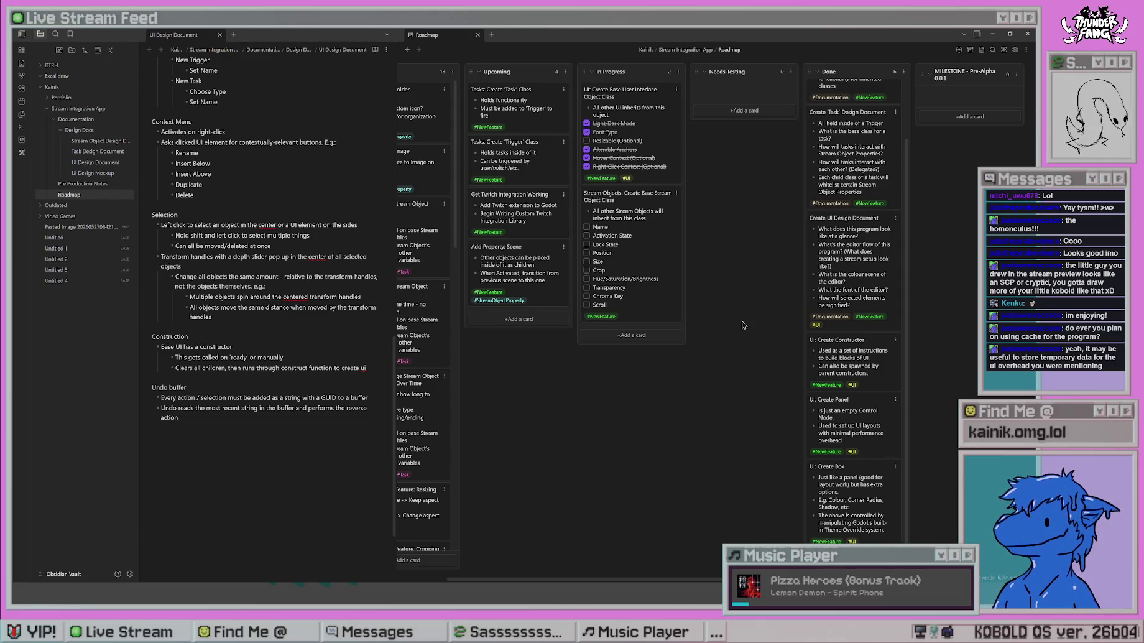
scroll(821, 337, "up", 2)
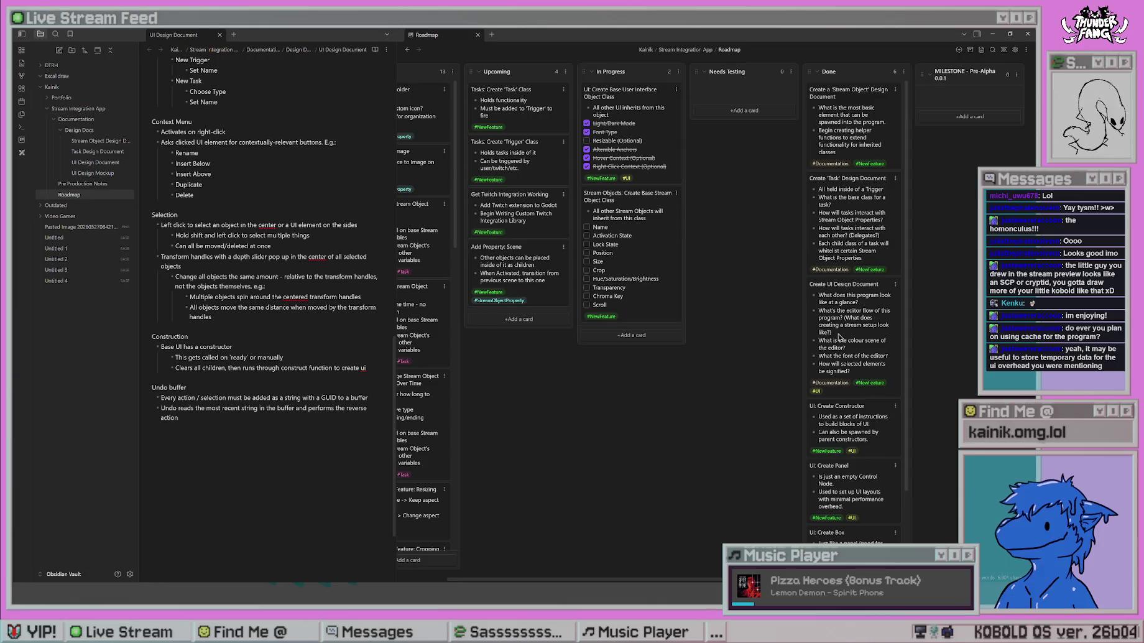
scroll(839, 337, "down", 2)
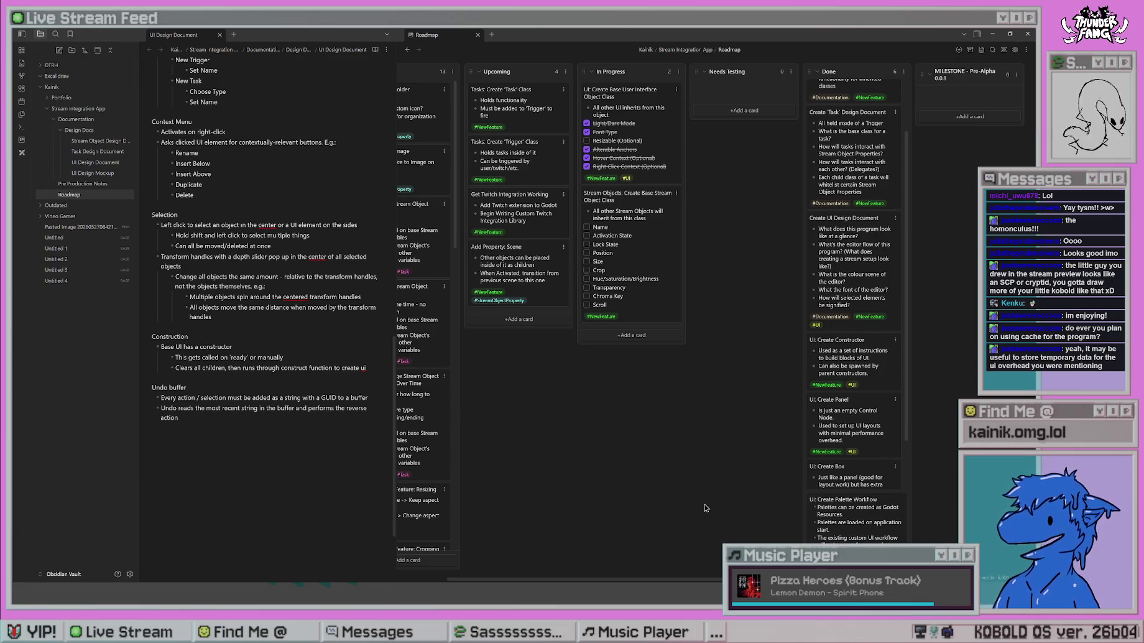
Add a # tag and the note 'Just like a panel (good for' to the Palette Workflow card, saving it into Done.
type("#")
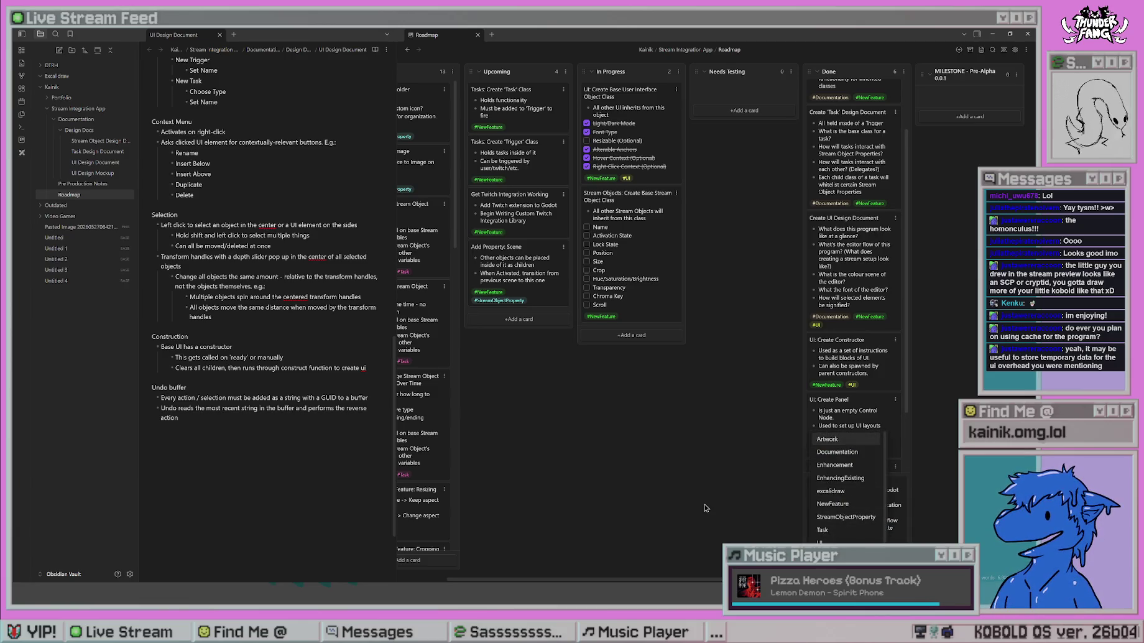
key("Escape")
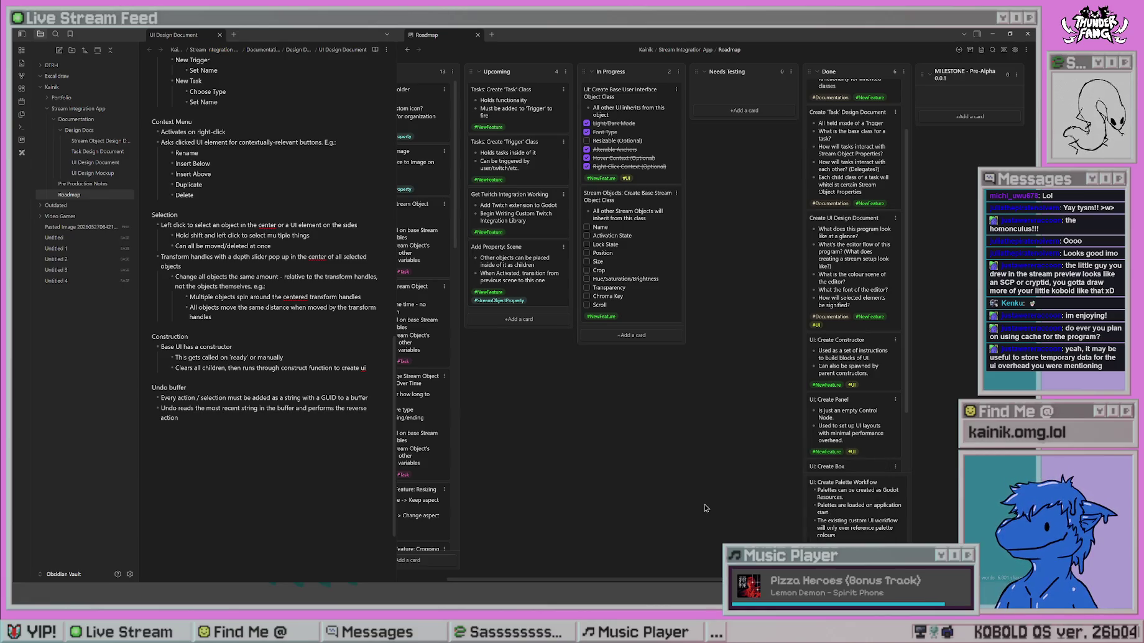
type("Just like a panel (good for")
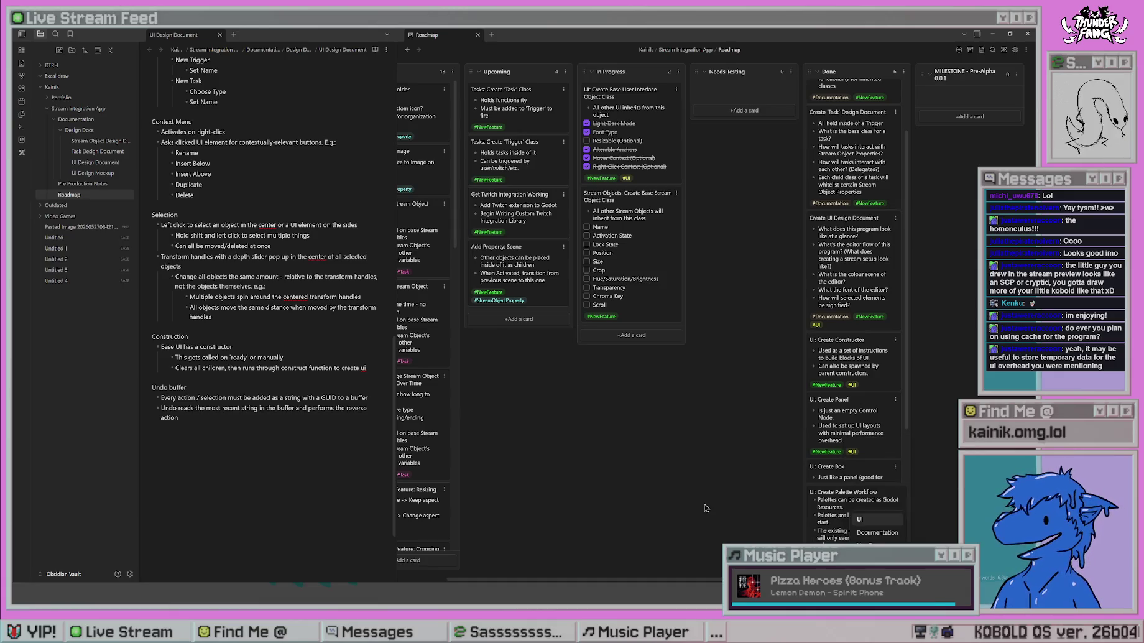
key("Return")
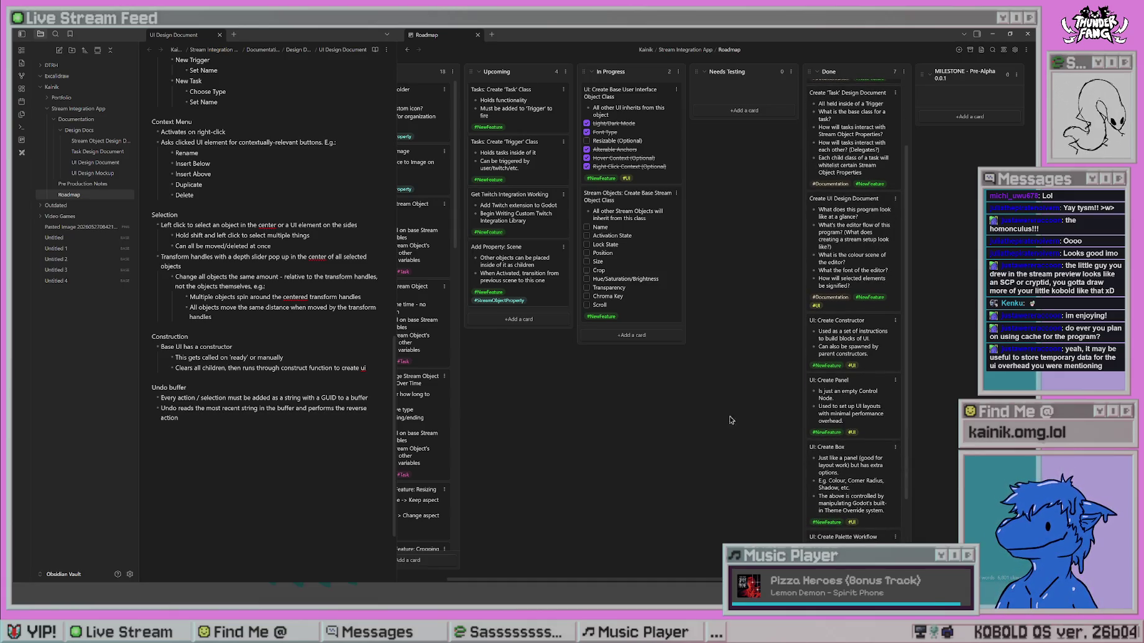
scroll(814, 398, "down", 2)
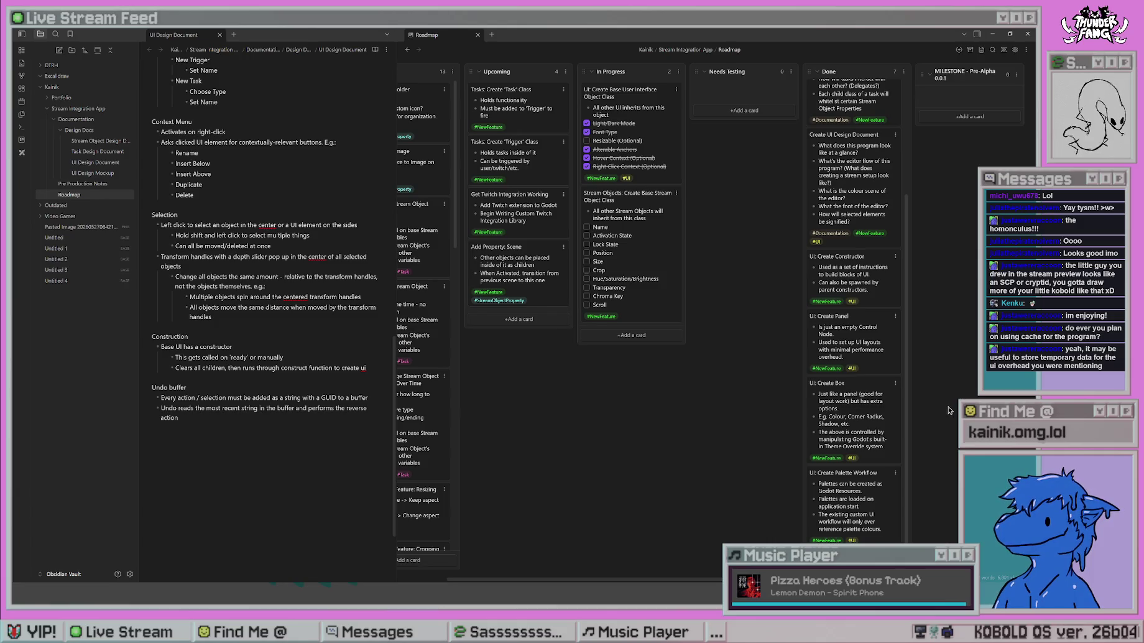
scroll(887, 494, "up", 5)
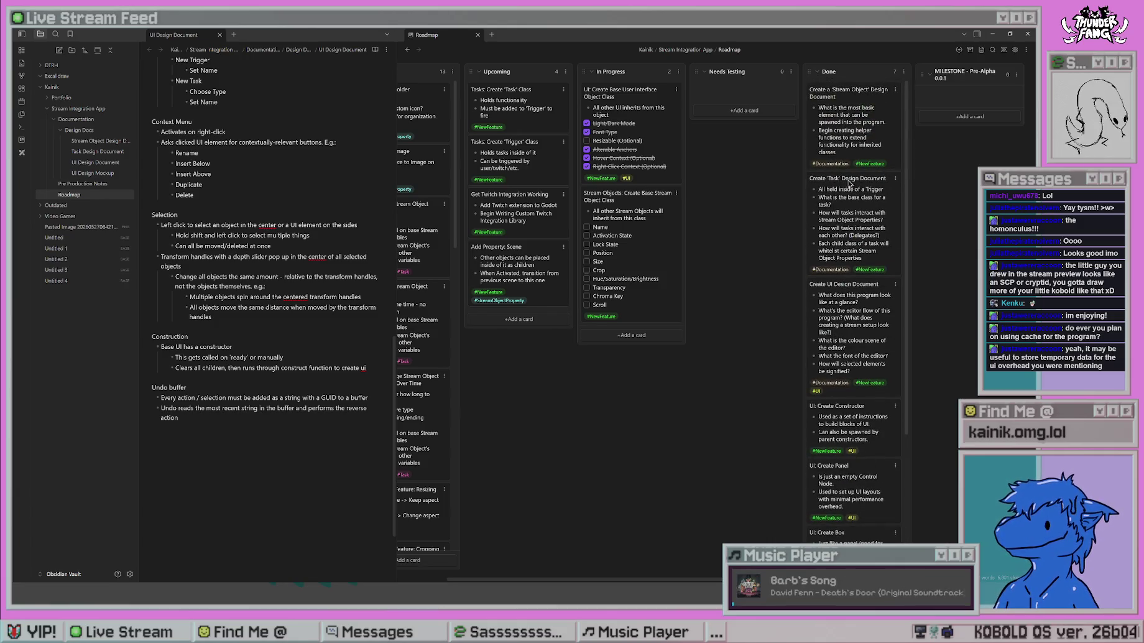
scroll(851, 338, "down", 5)
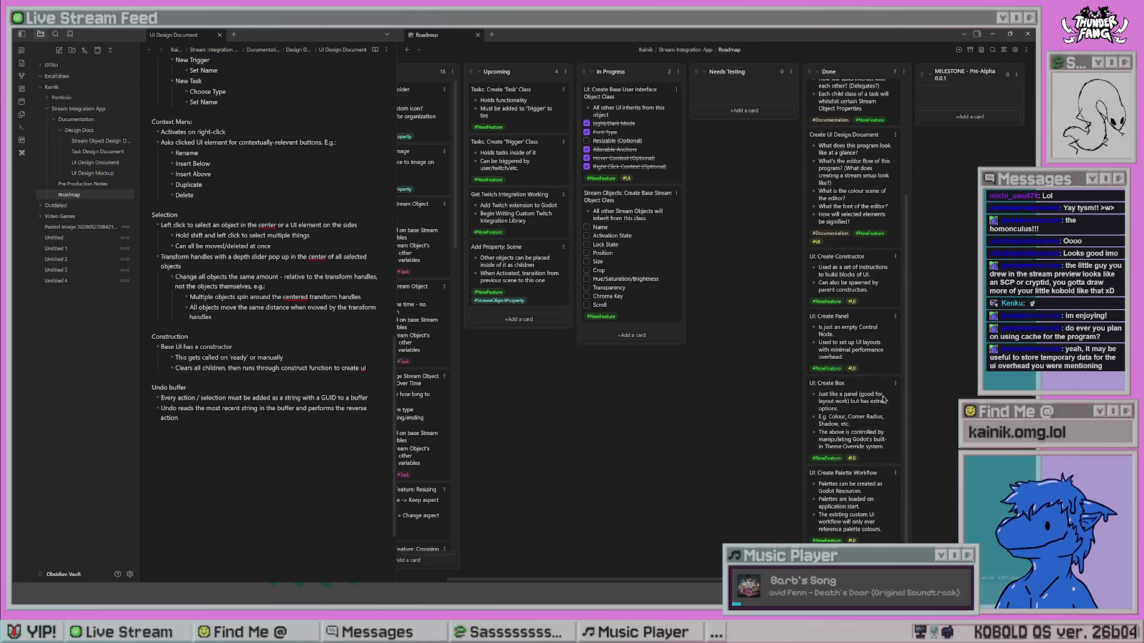
scroll(879, 410, "up", 5)
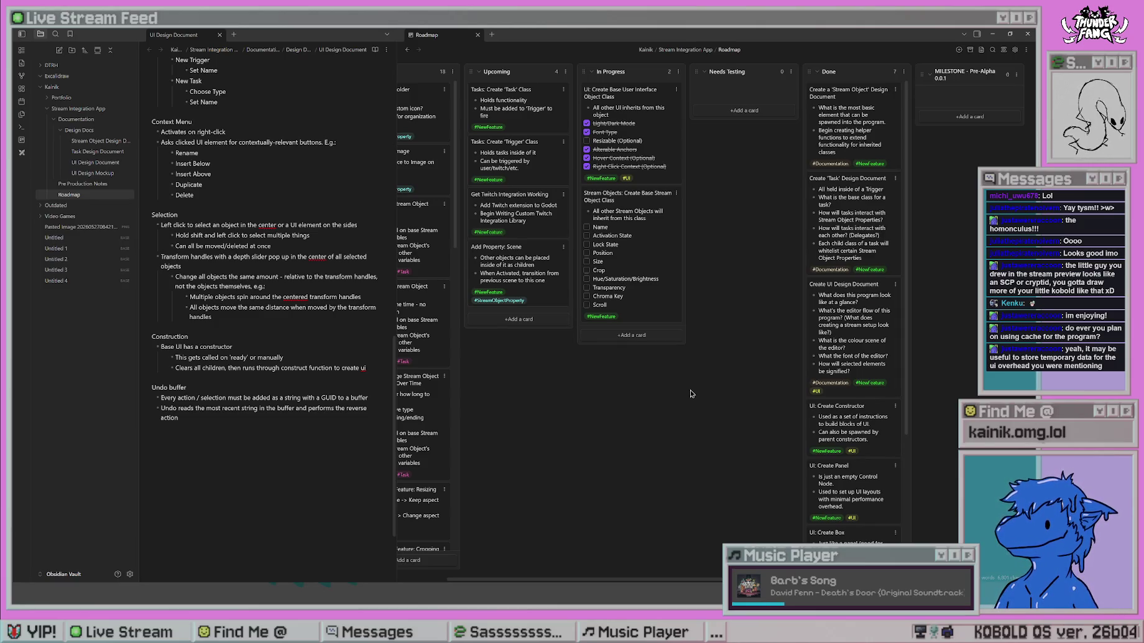
scroll(690, 395, "left", 2)
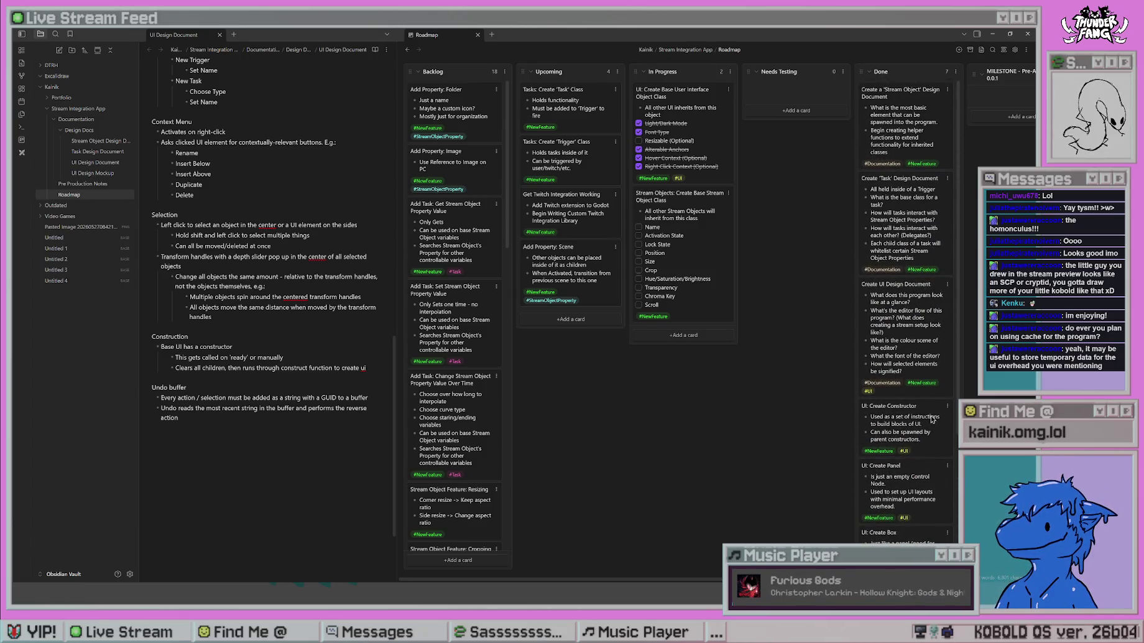
scroll(933, 429, "down", 3)
scroll(931, 418, "down", 1)
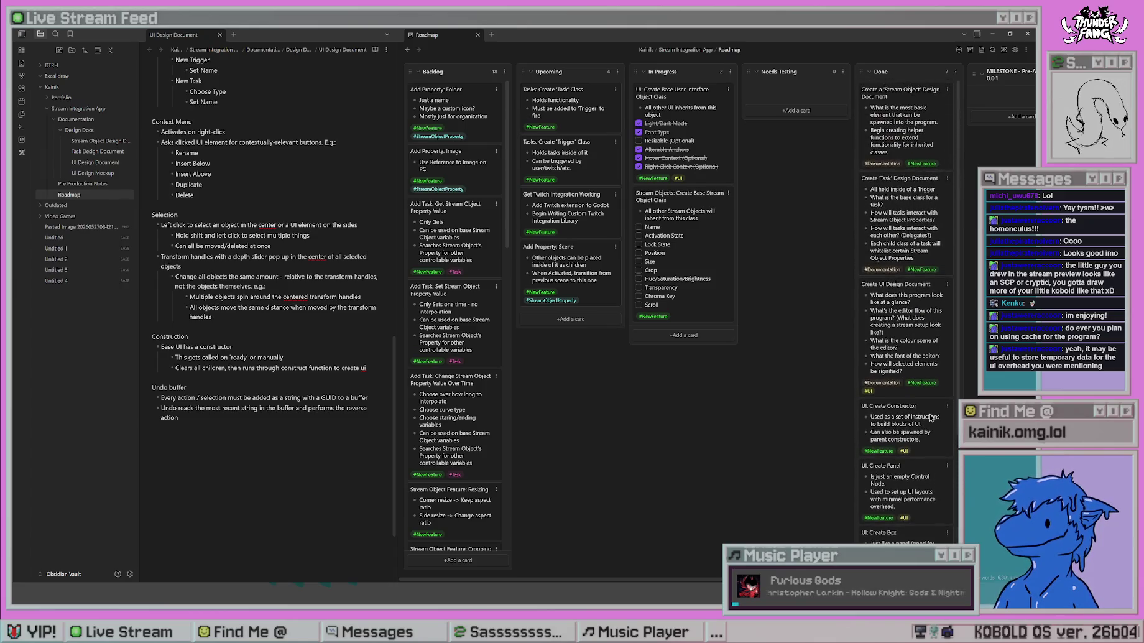
scroll(931, 417, "down", 3)
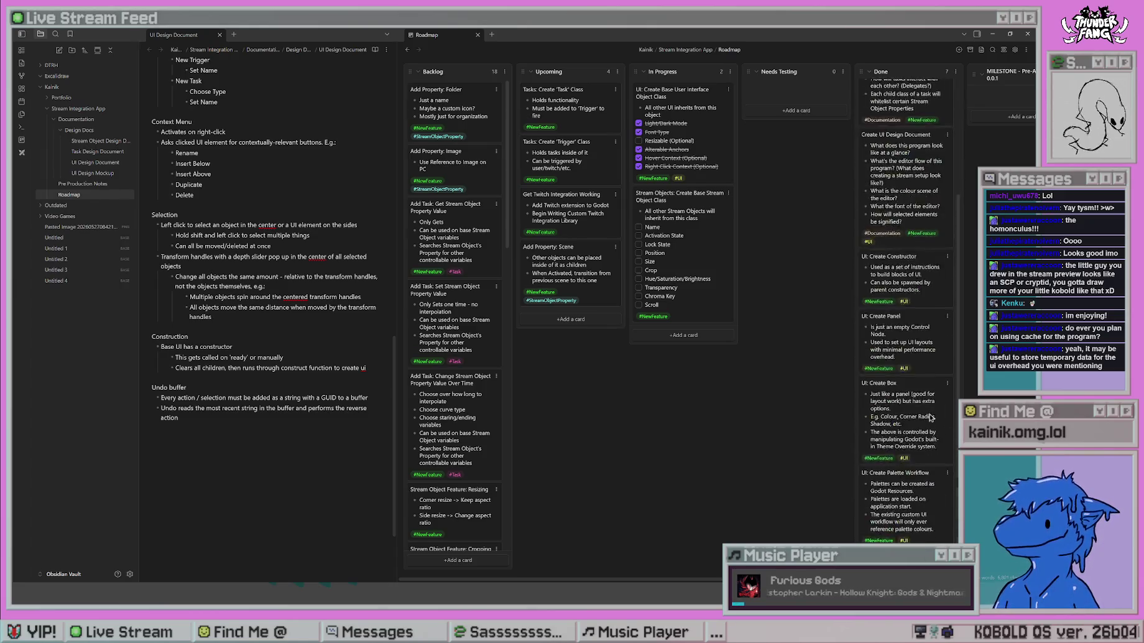
scroll(931, 417, "up", 5)
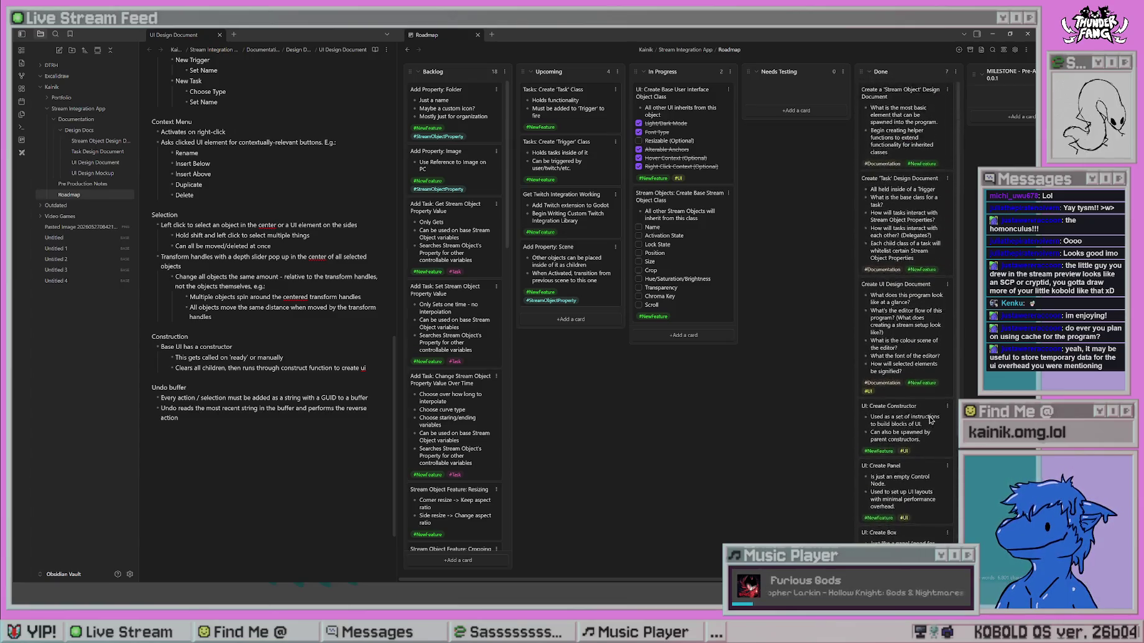
scroll(931, 420, "down", 5)
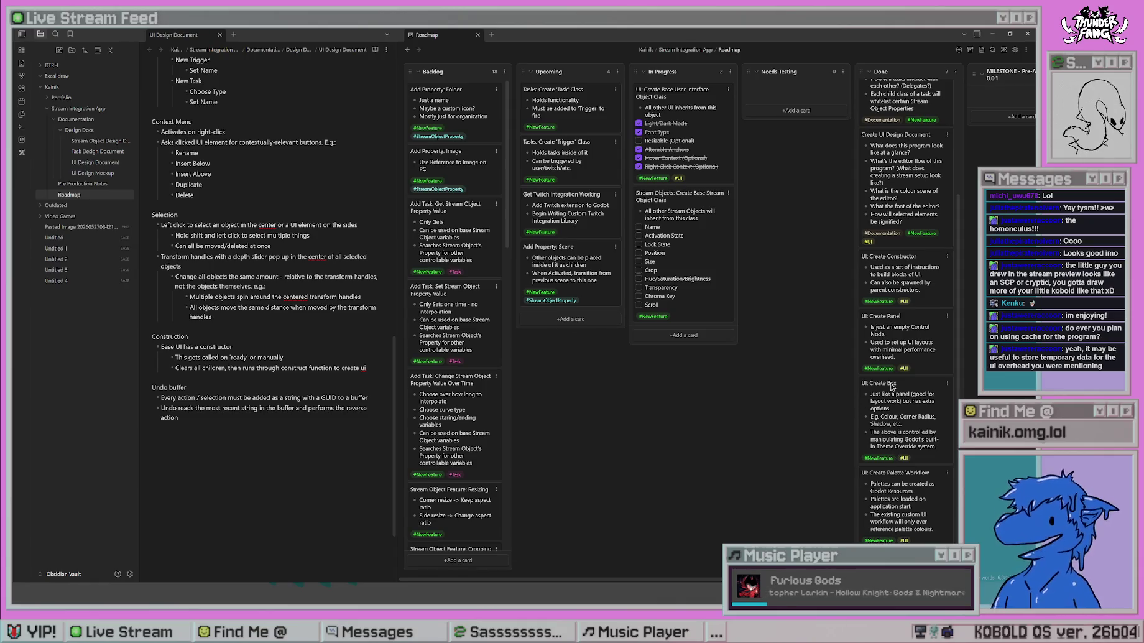
scroll(895, 387, "up", 6)
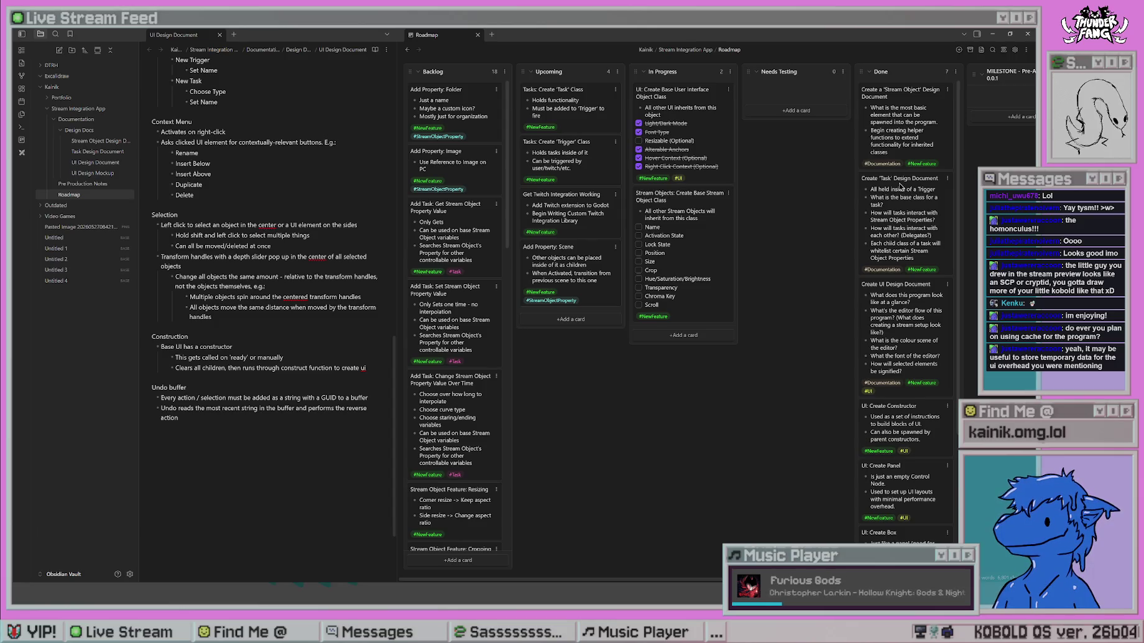
Prefix the Create UI Design Document, Create 'Task' Design Document and Stream Object card titles with 'Docs:'.
double_click(878, 284)
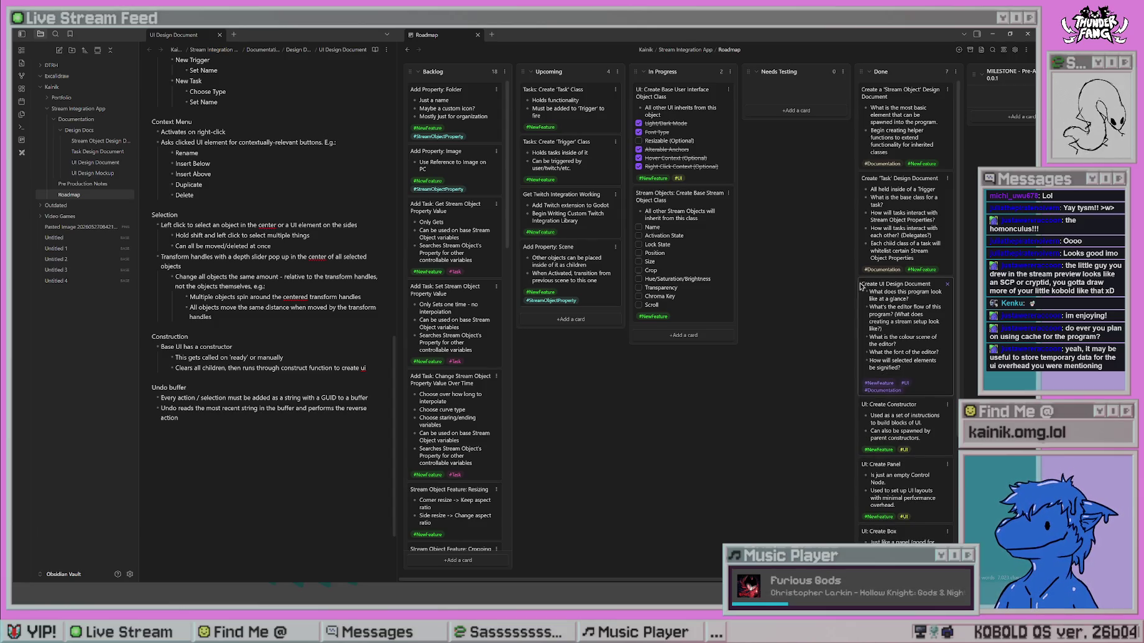
type("Docs:")
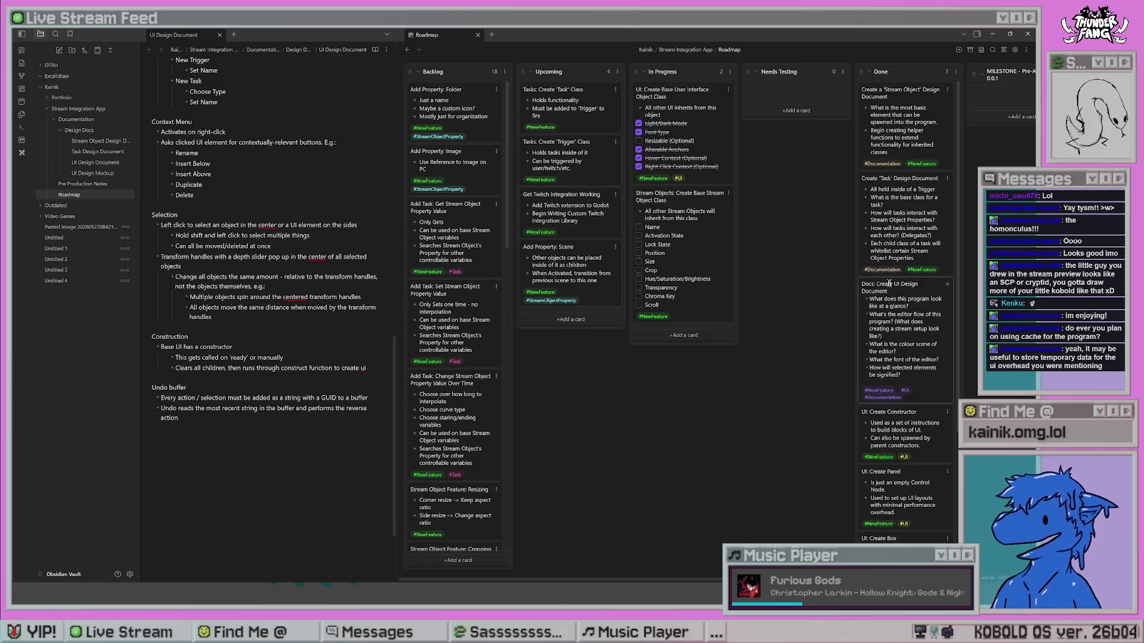
key("Return")
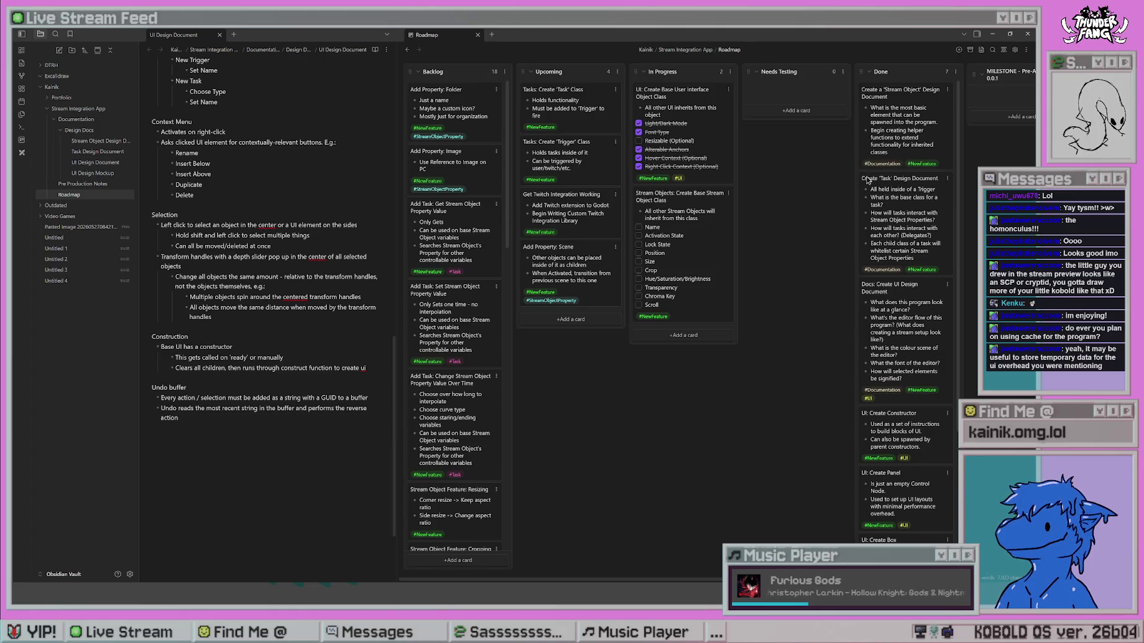
left_click(868, 179)
type("Docs")
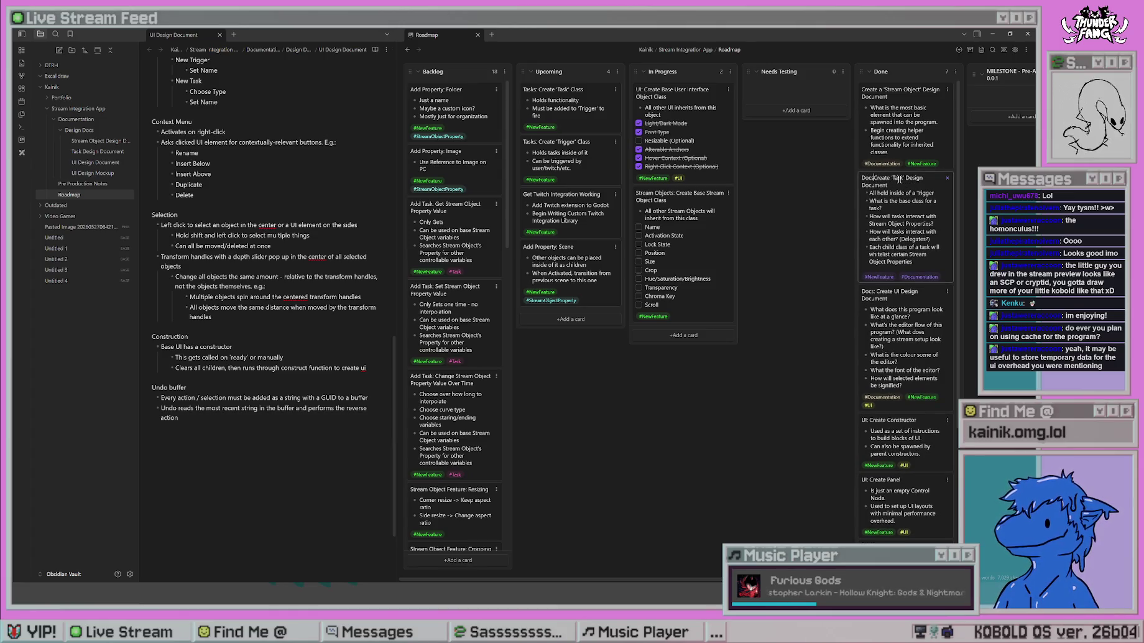
type(":")
key("Return")
left_click(863, 90)
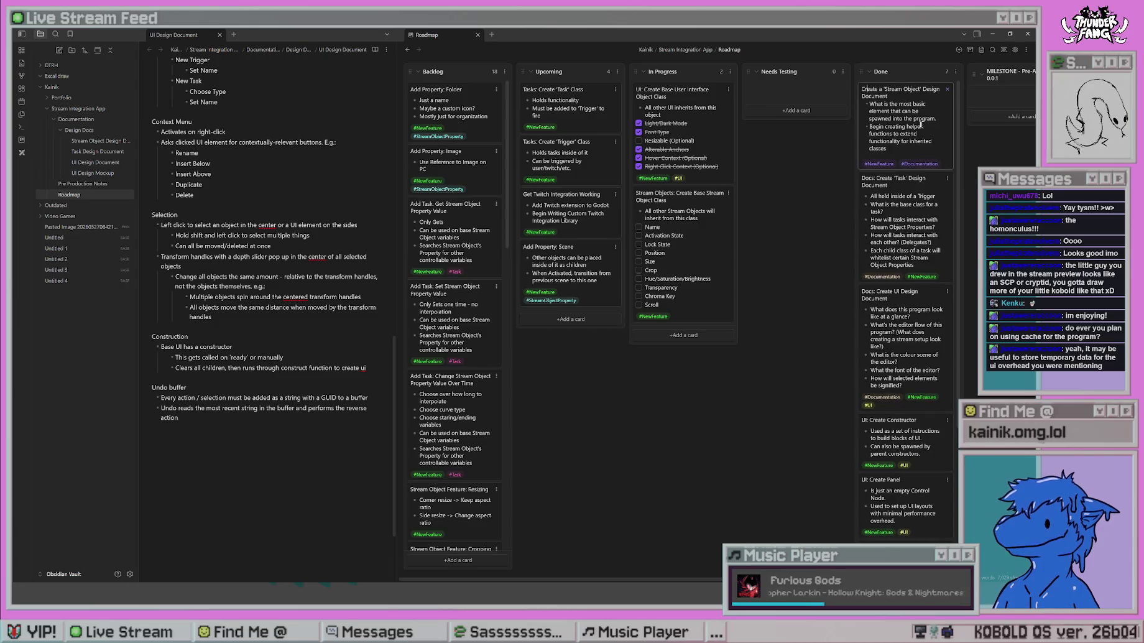
type("Docs:")
key("Return")
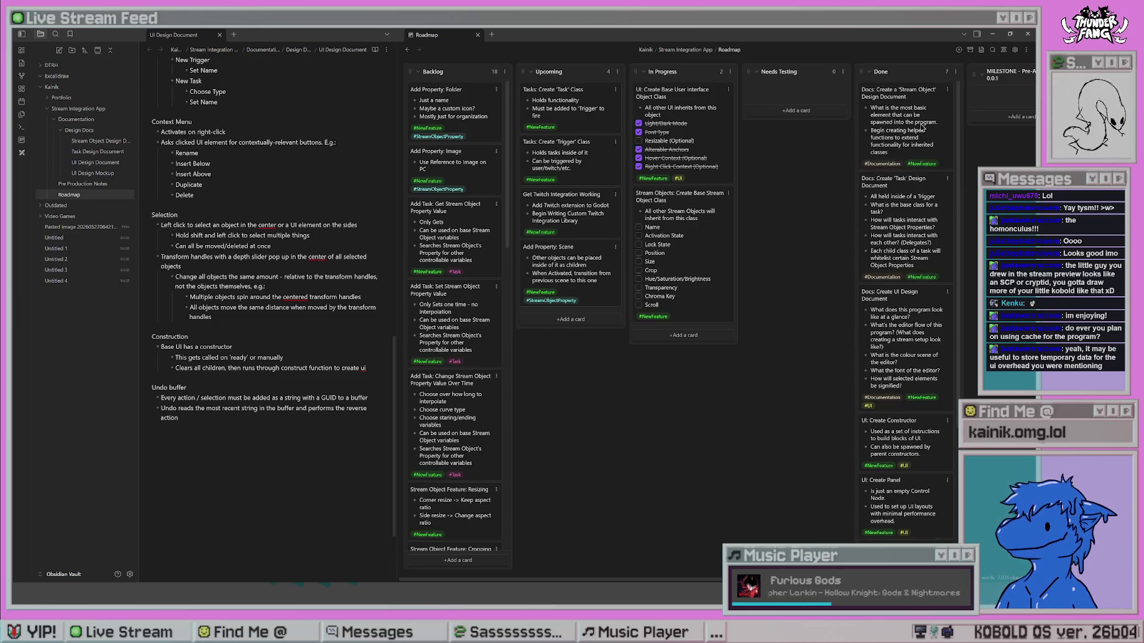
scroll(900, 273, "down", 5)
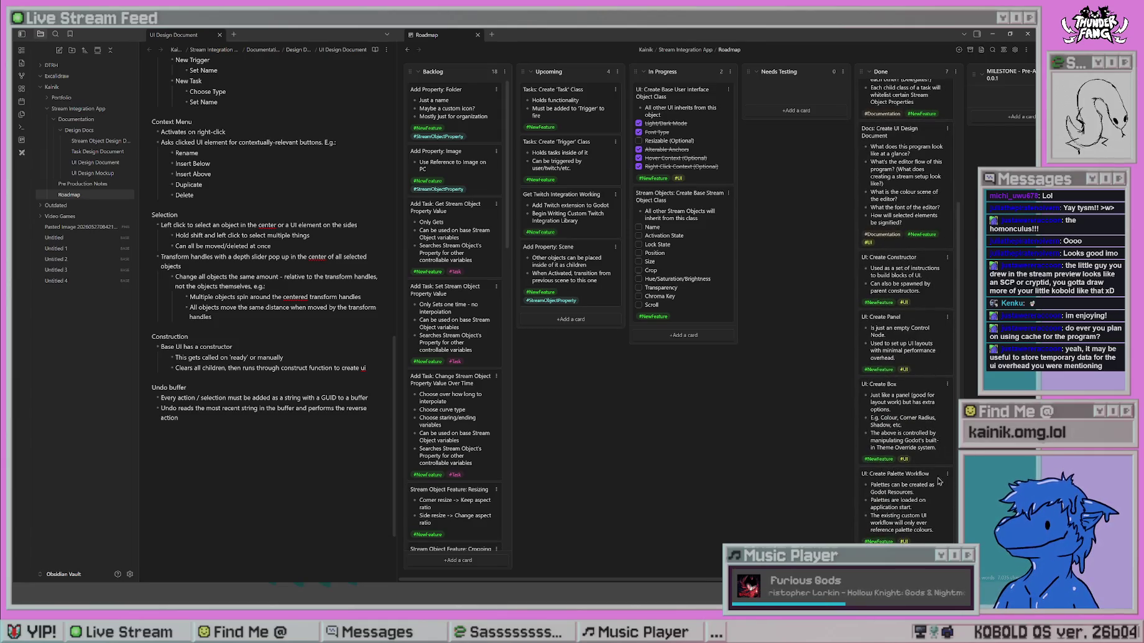
scroll(926, 491, "up", 5)
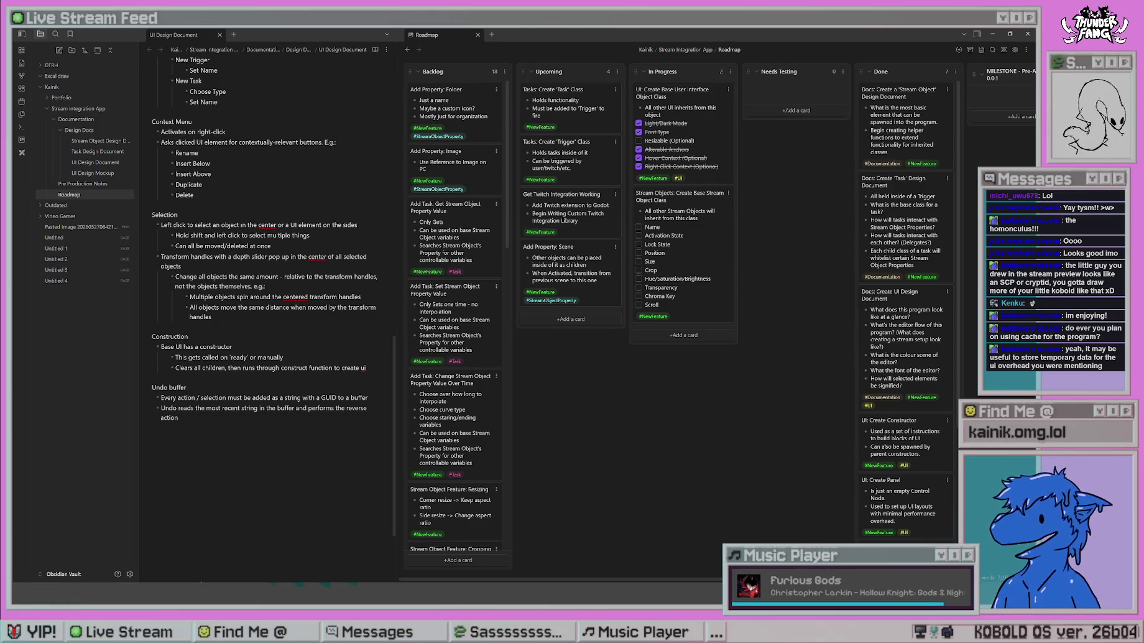
key("alt+Tab")
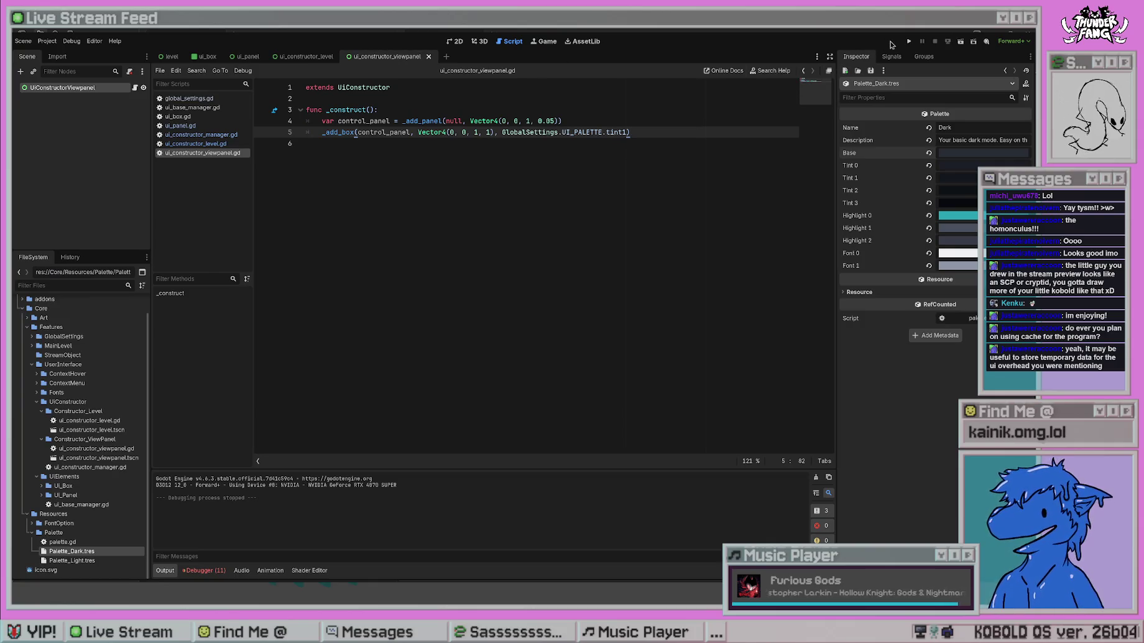
Run the project, look through the UI scripts, and return to ui_base_manager.gd's allow_resize_x/y lines.
left_click(909, 41)
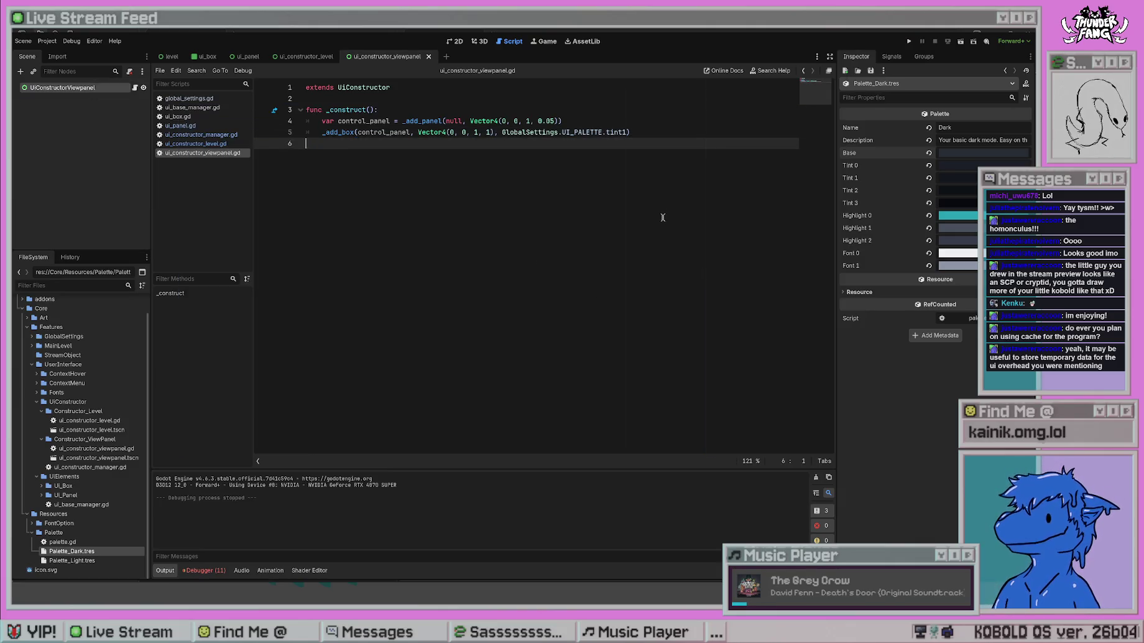
left_click(198, 108)
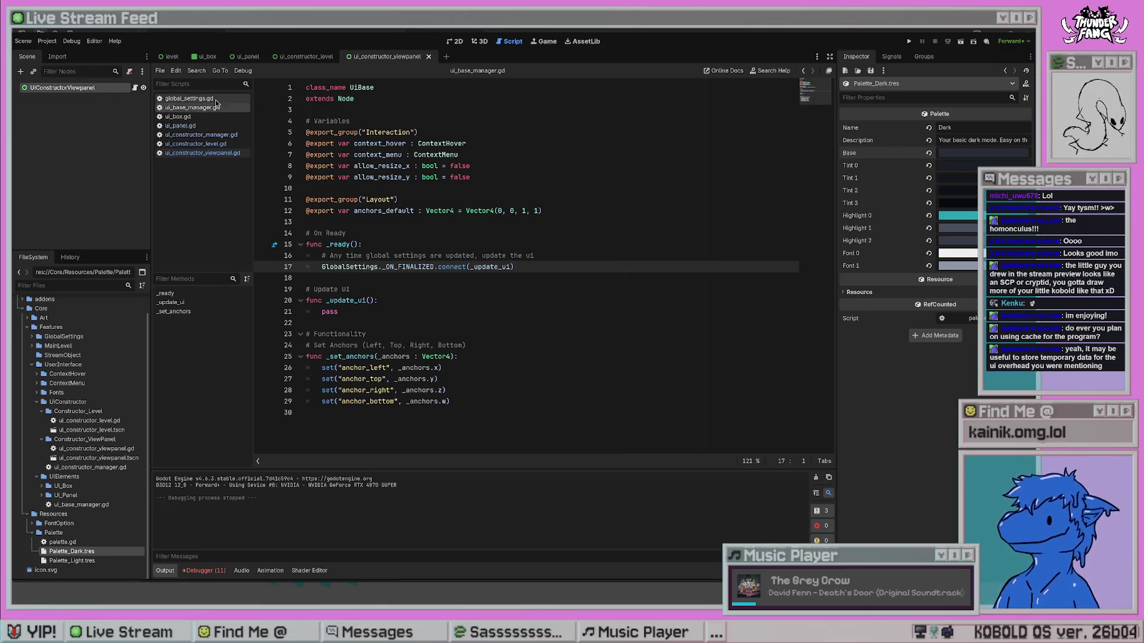
left_click(186, 99)
left_click(180, 116)
left_click(210, 124)
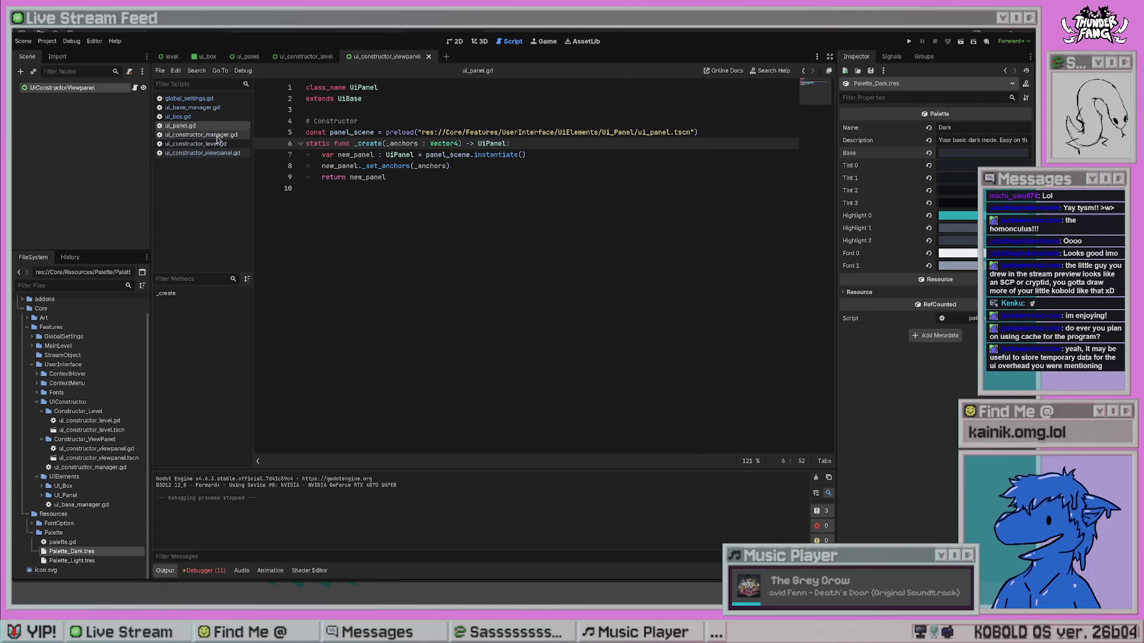
left_click(211, 134)
left_click(198, 108)
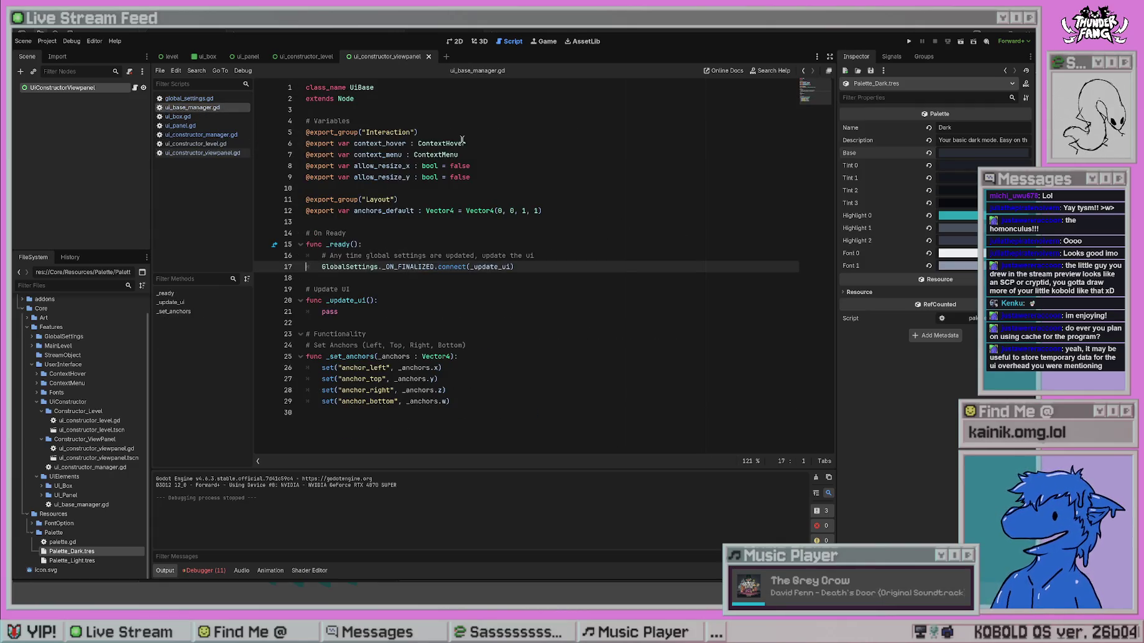
left_click_drag(355, 163, 470, 177)
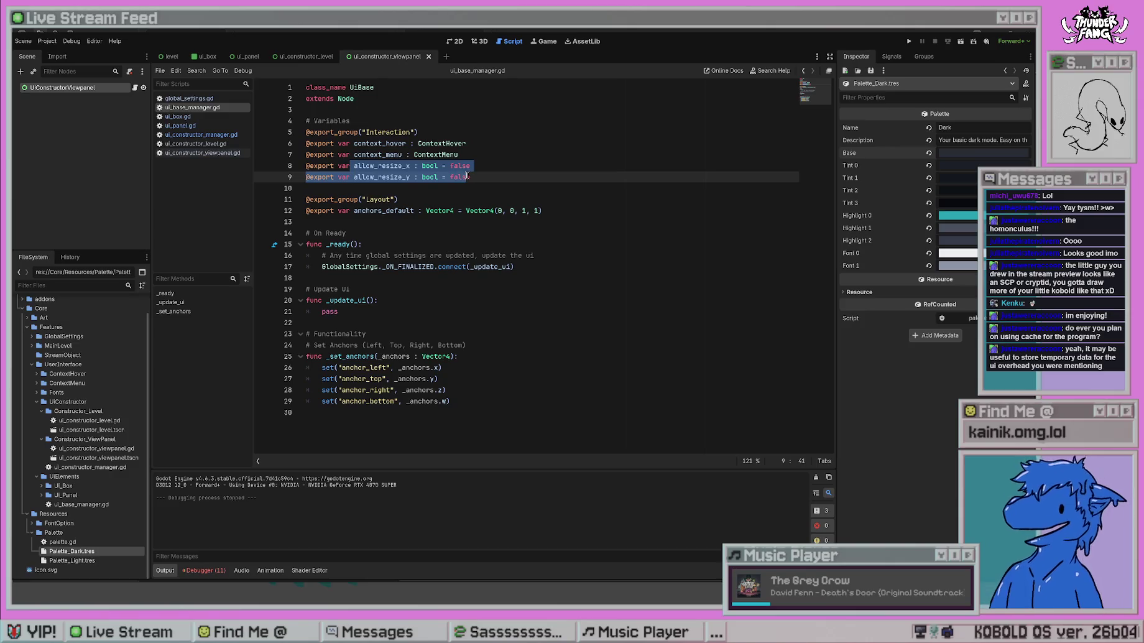
left_click(482, 141)
Open a new line after the context_menu export in ui_base_manager.gd.
left_click(479, 156)
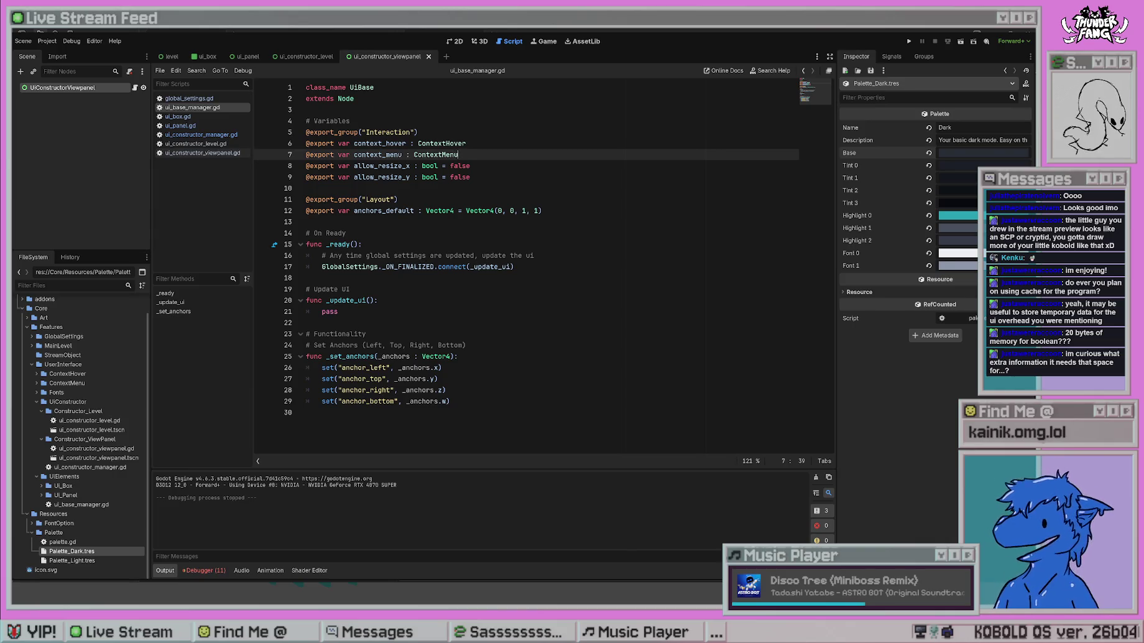
key("Return")
type("@")
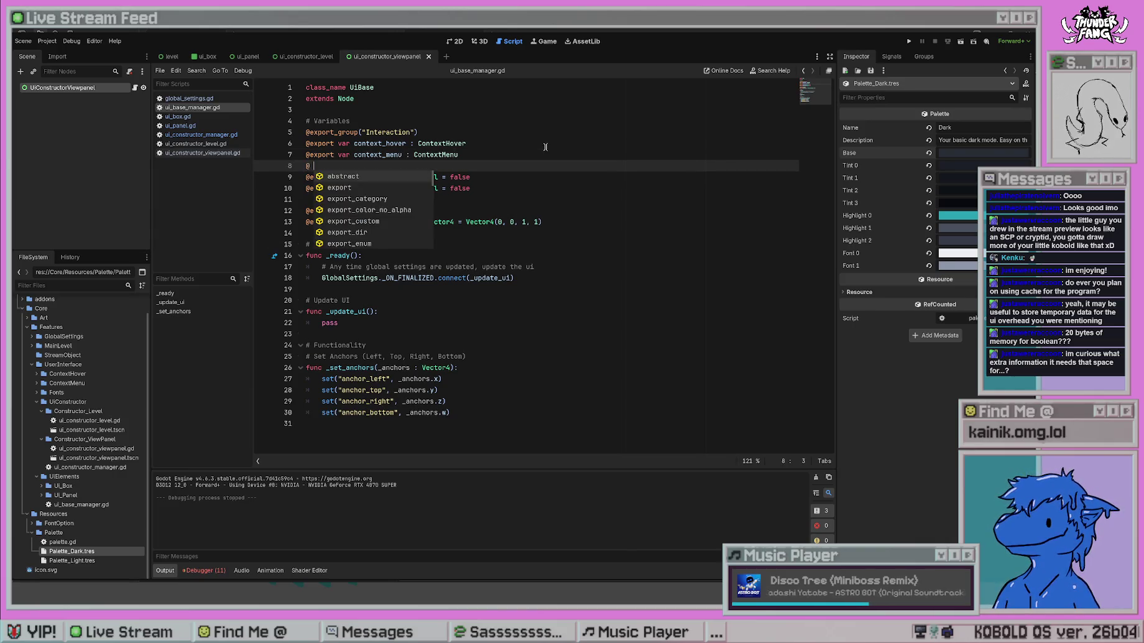
type("expor")
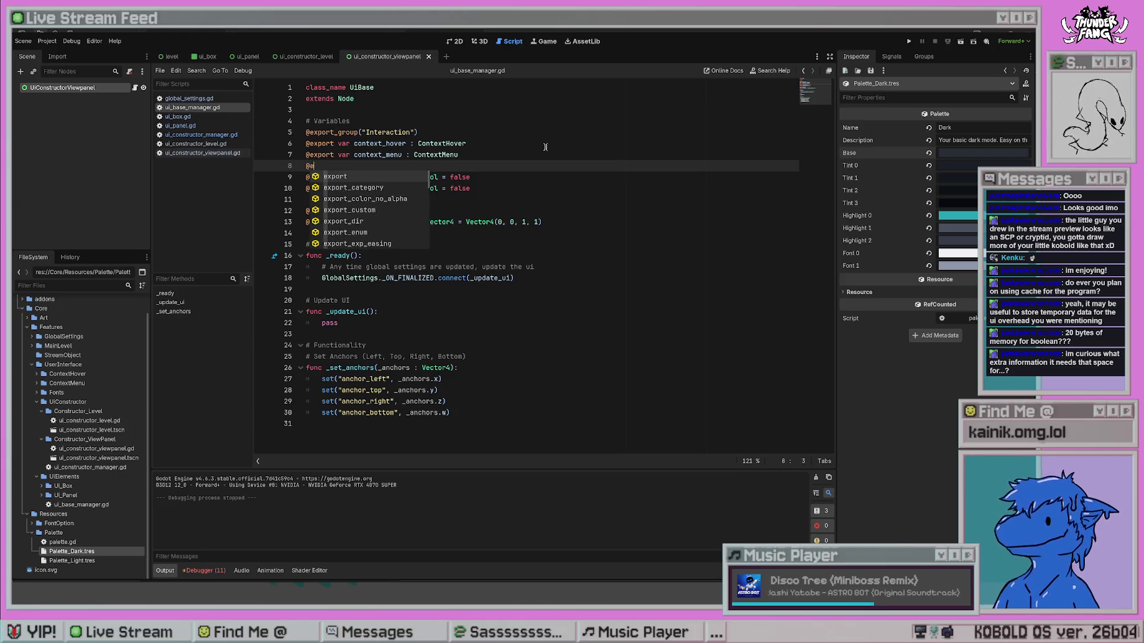
type("t var res")
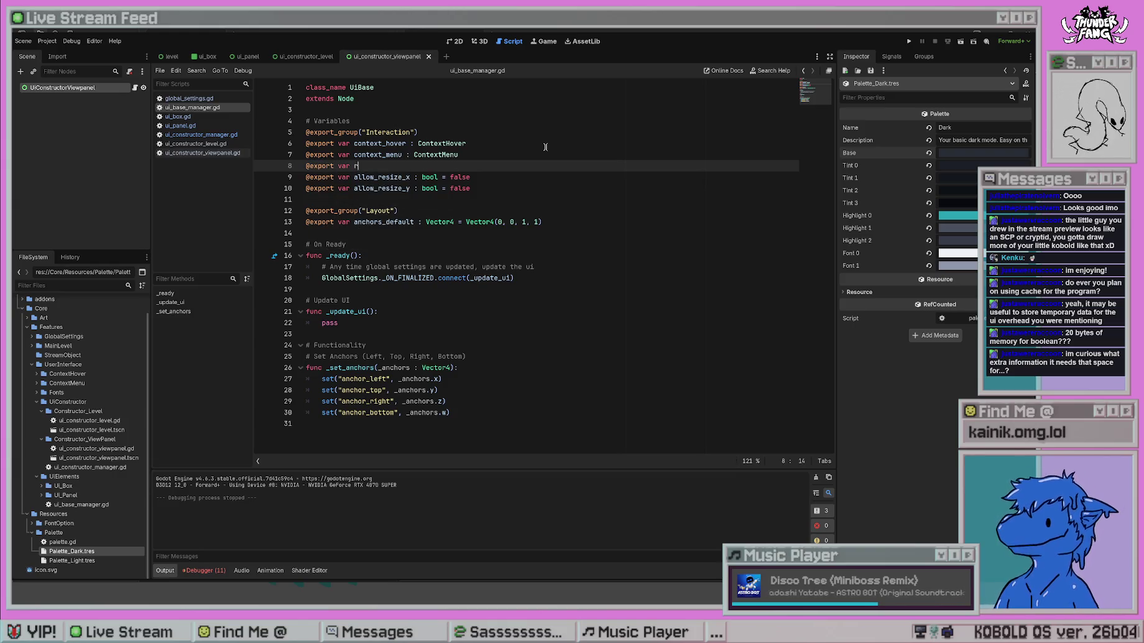
type("ize : ")
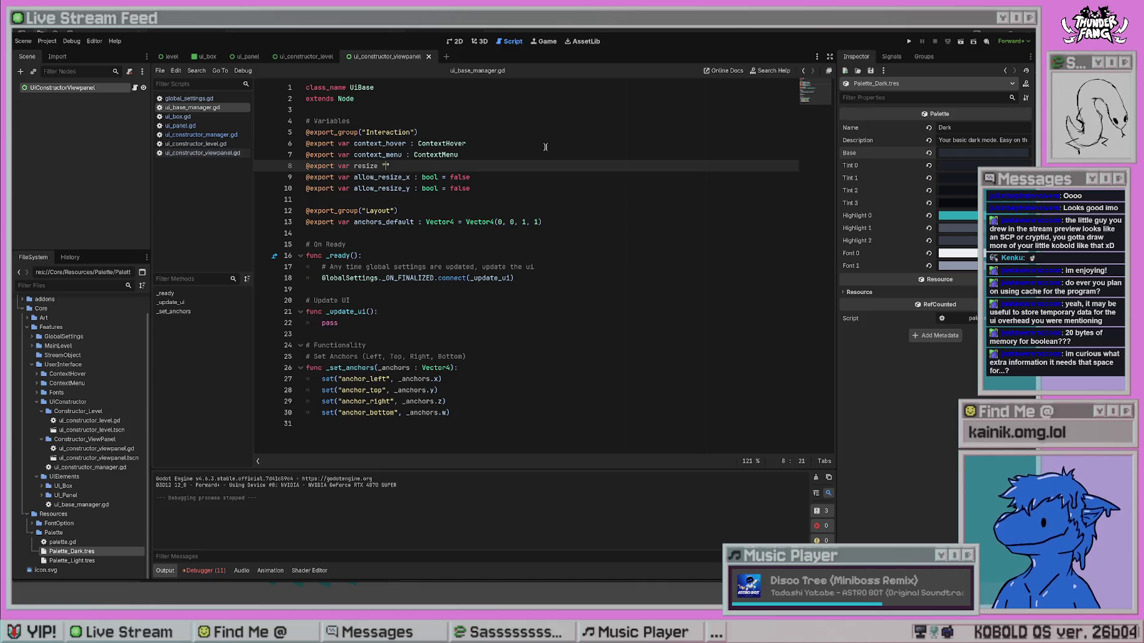
type("bit")
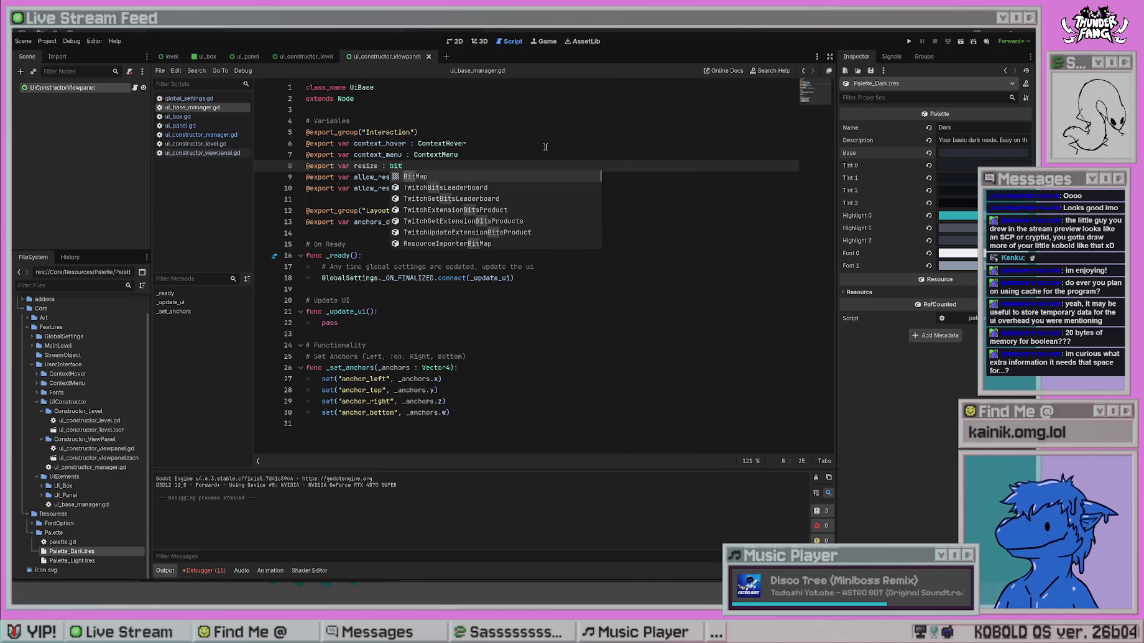
key("BackSpace")
key("BackSpace")
key("BackSpace")
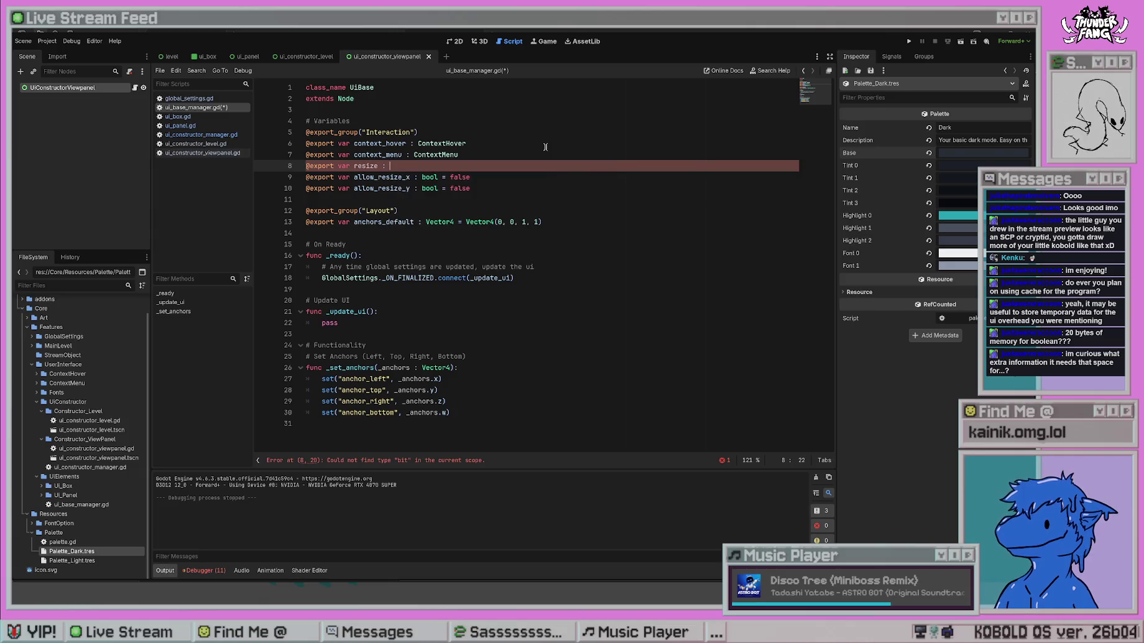
key("BackSpace")
type("= 0b")
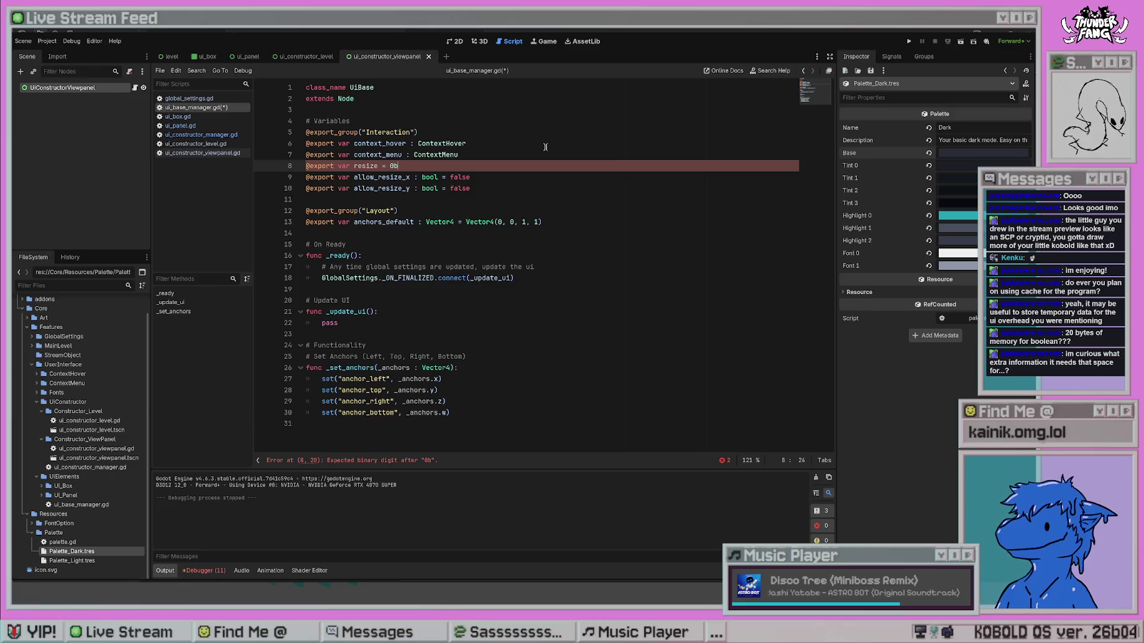
type("0000")
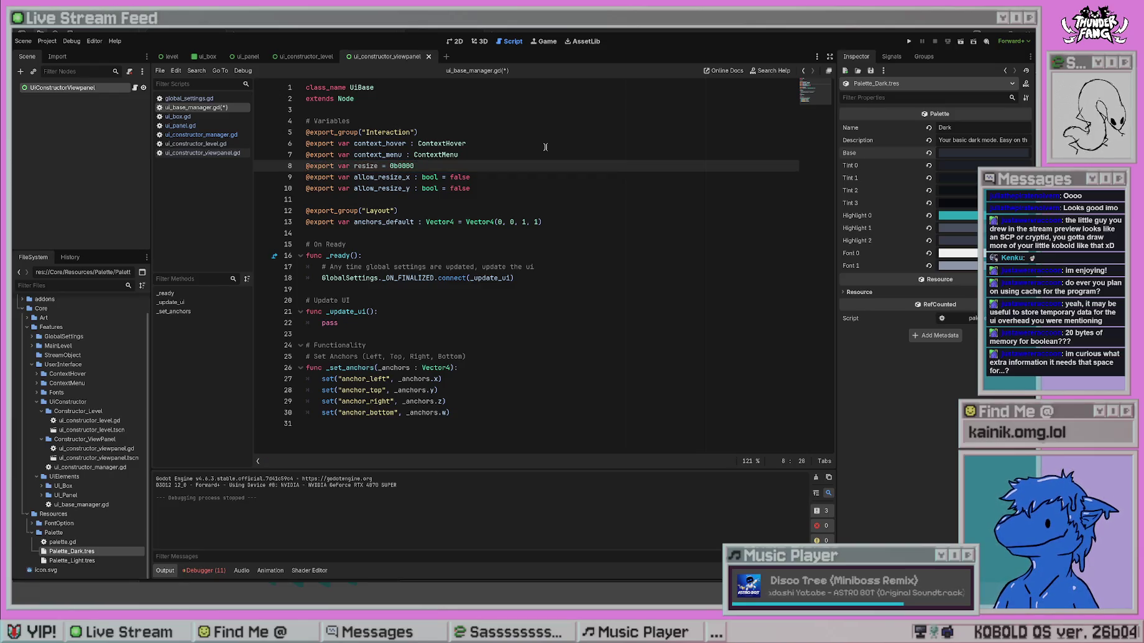
key("ctrl+s")
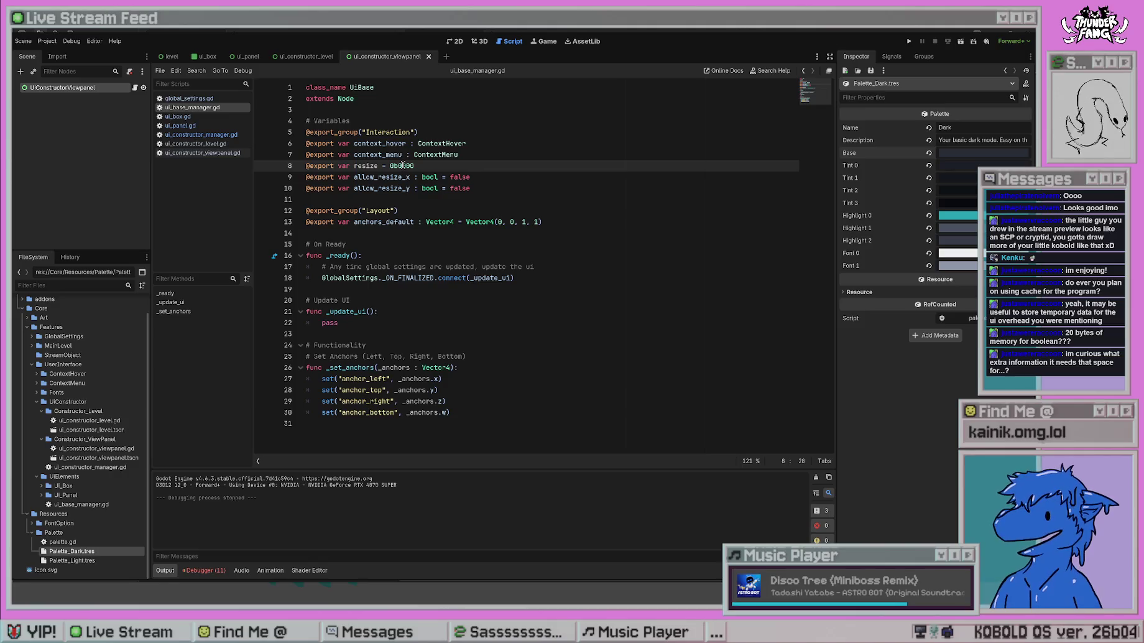
double_click(403, 165)
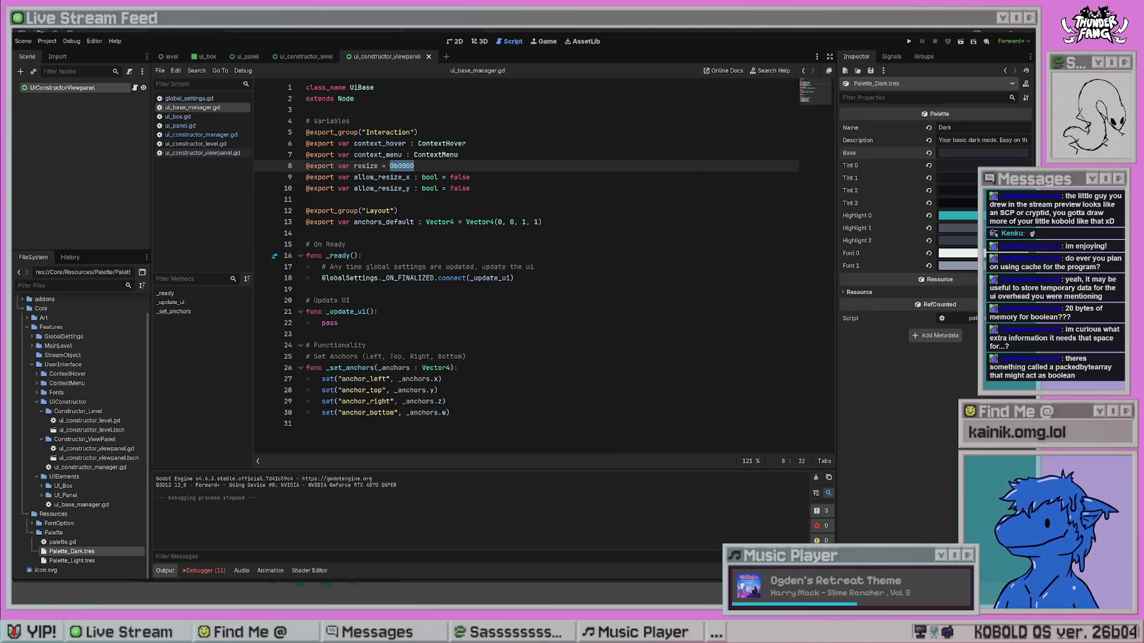
left_click(430, 168)
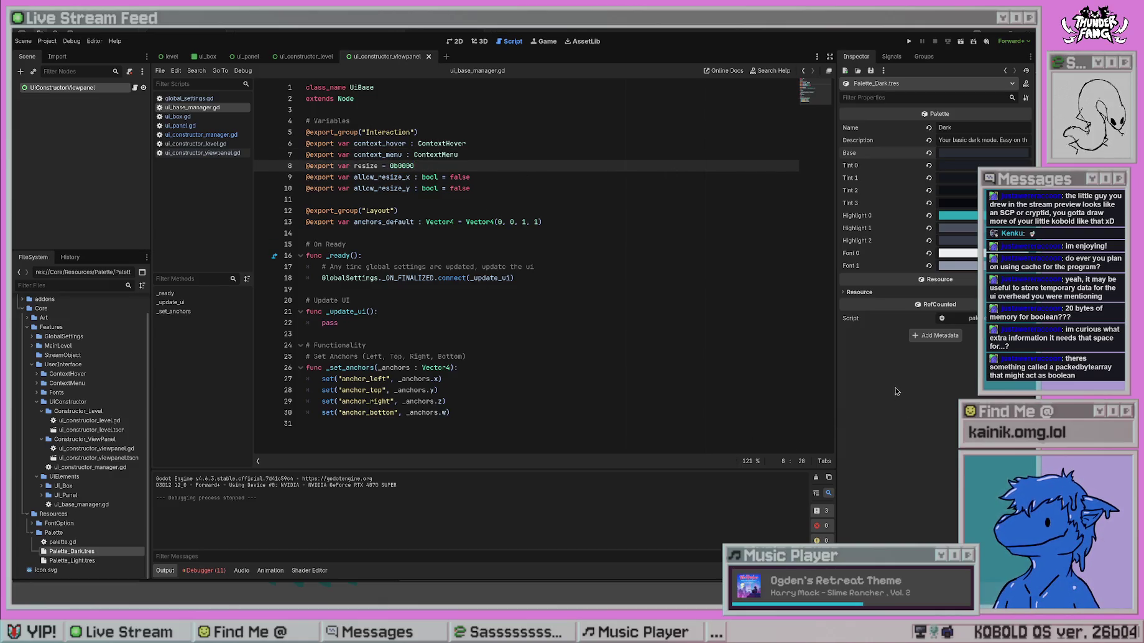
left_click(194, 98)
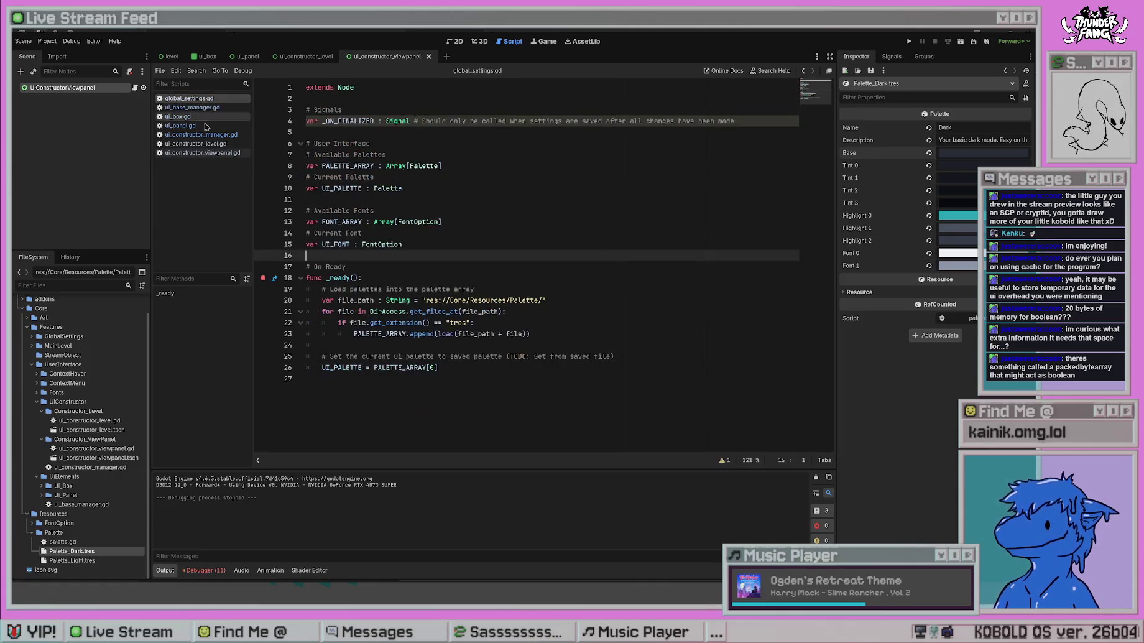
left_click(209, 144)
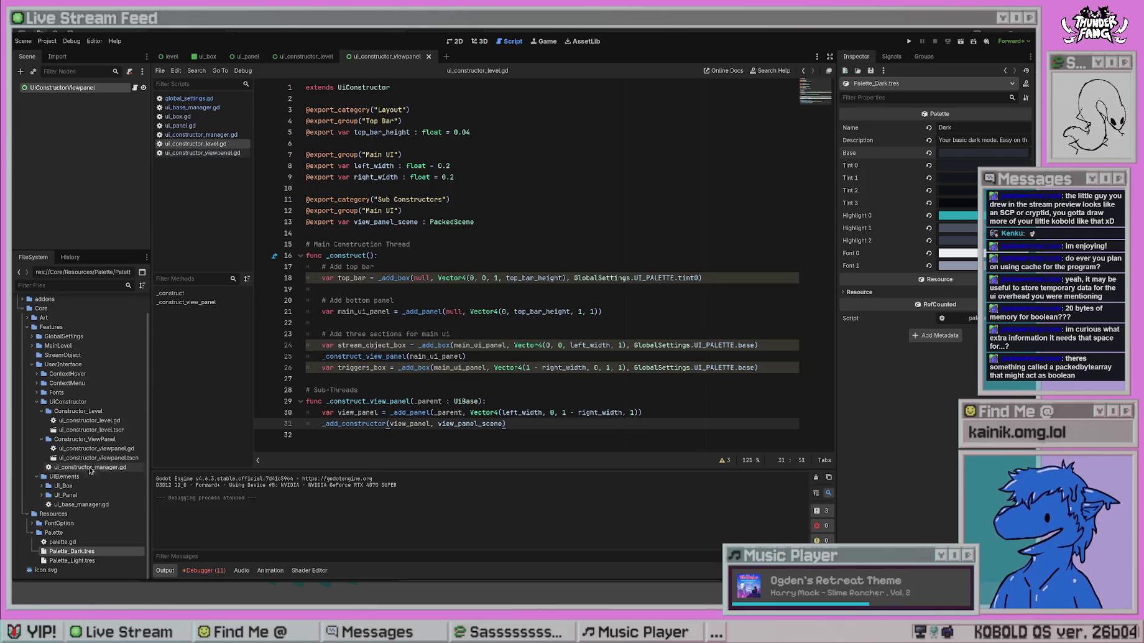
left_click(112, 459)
double_click(115, 449)
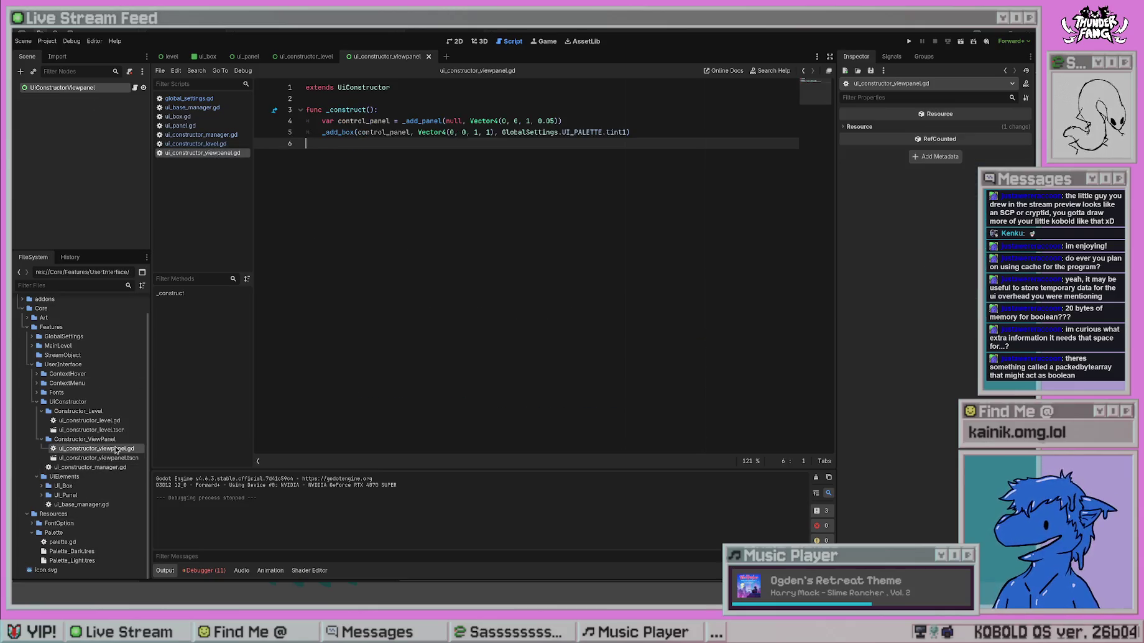
left_click(848, 131)
left_click(848, 129)
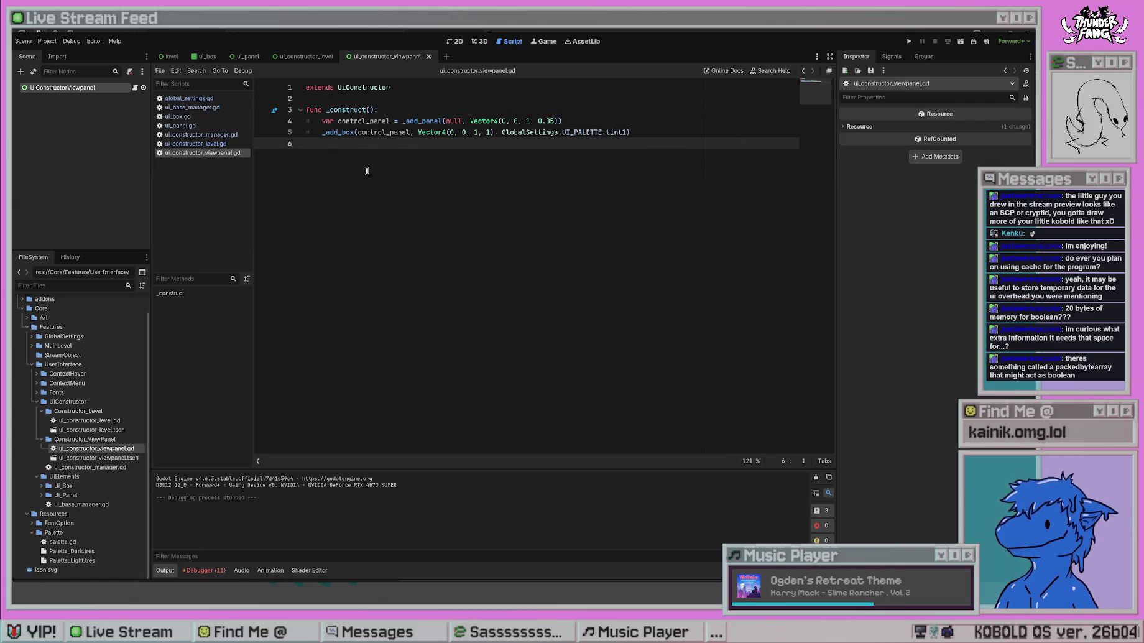
left_click(103, 458)
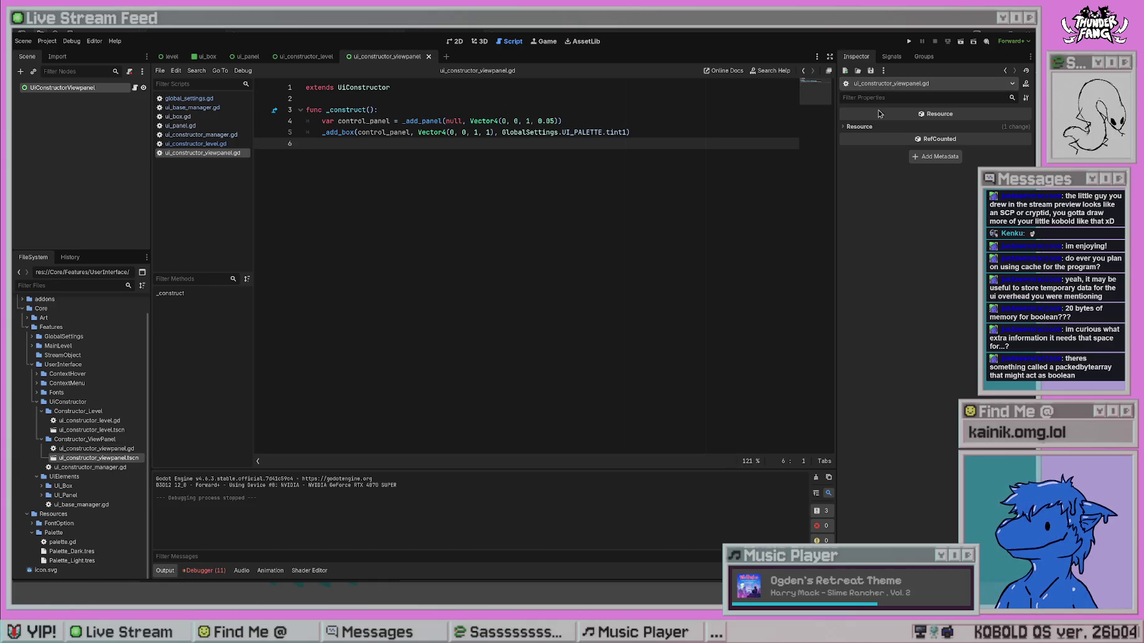
left_click(862, 127)
left_click(862, 128)
left_click(428, 99)
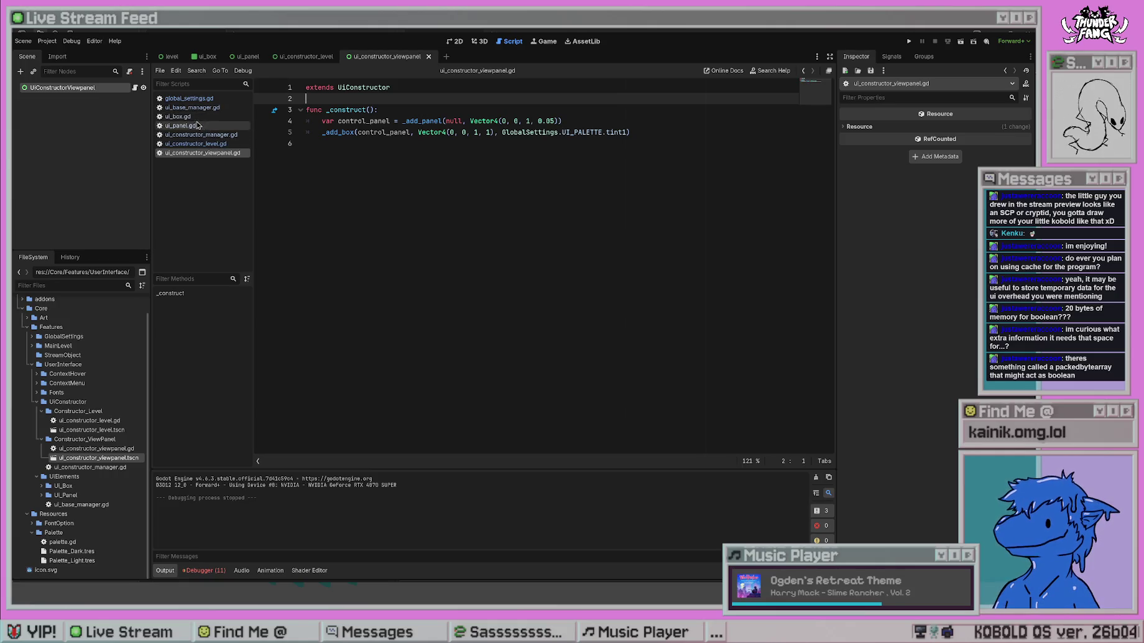
left_click(186, 107)
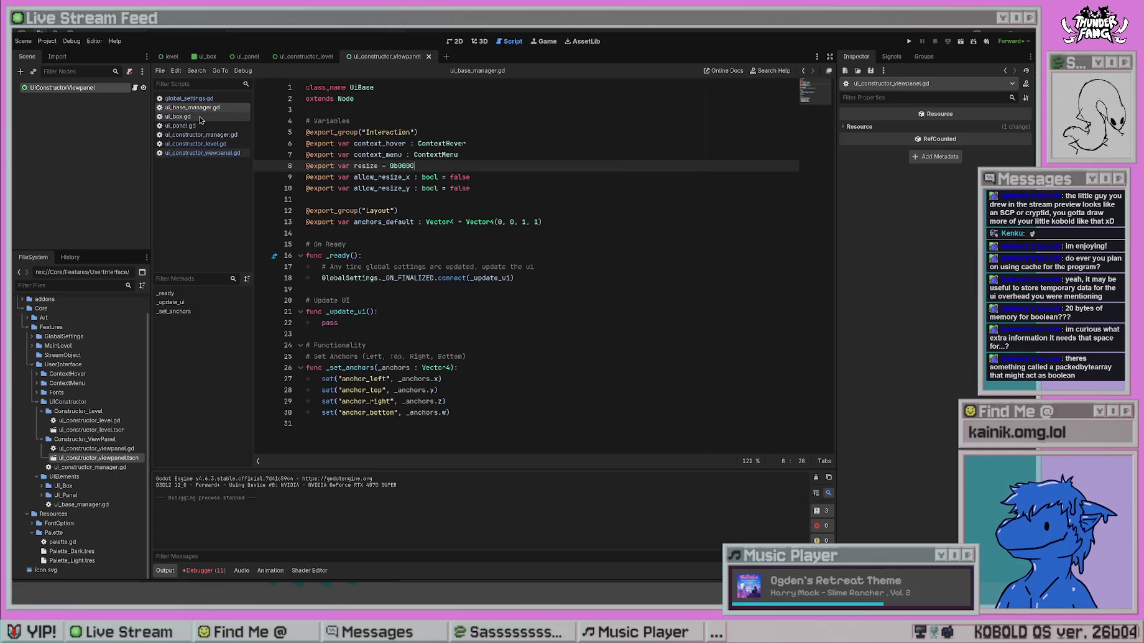
left_click(200, 117)
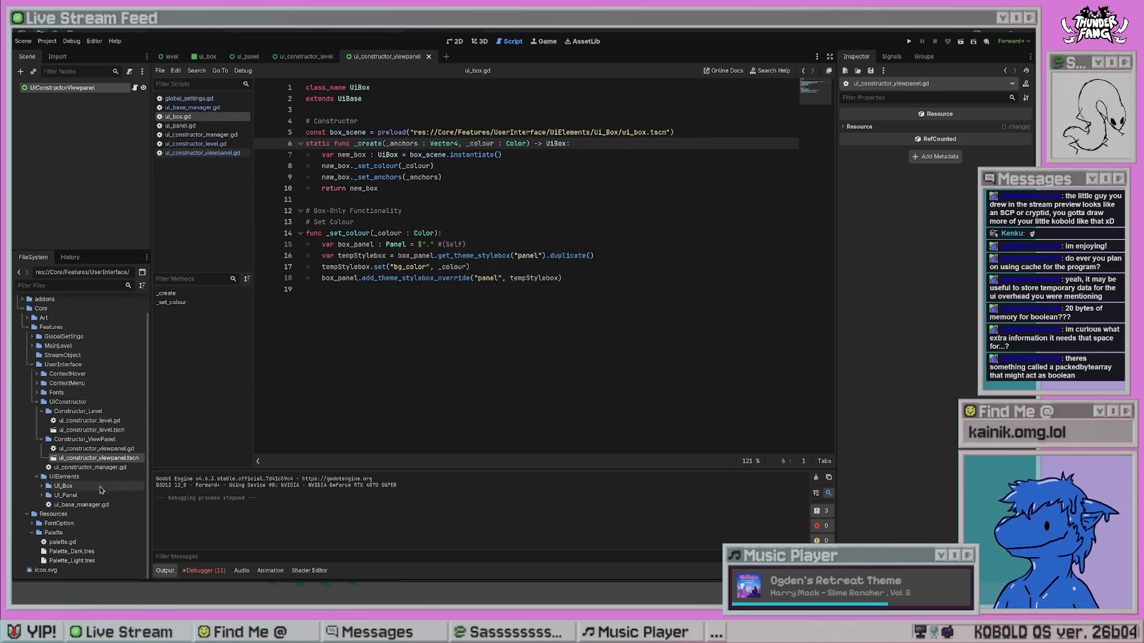
Open the ui_box.tscn scene and show the UiBox's Interaction properties in the Inspector.
double_click(81, 505)
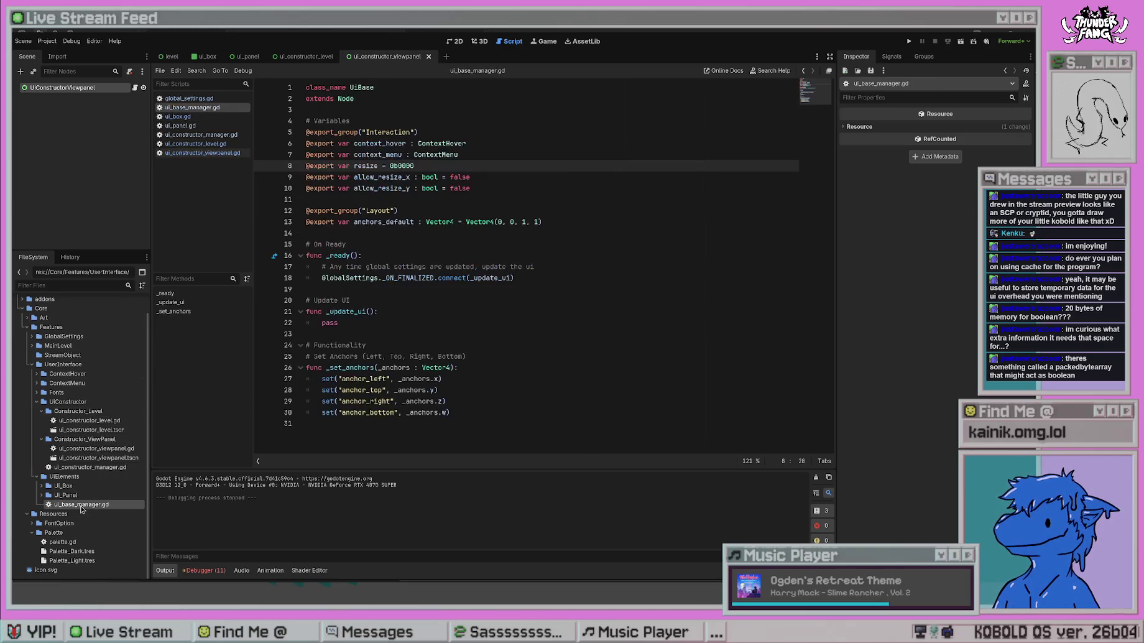
left_click(43, 487)
double_click(73, 504)
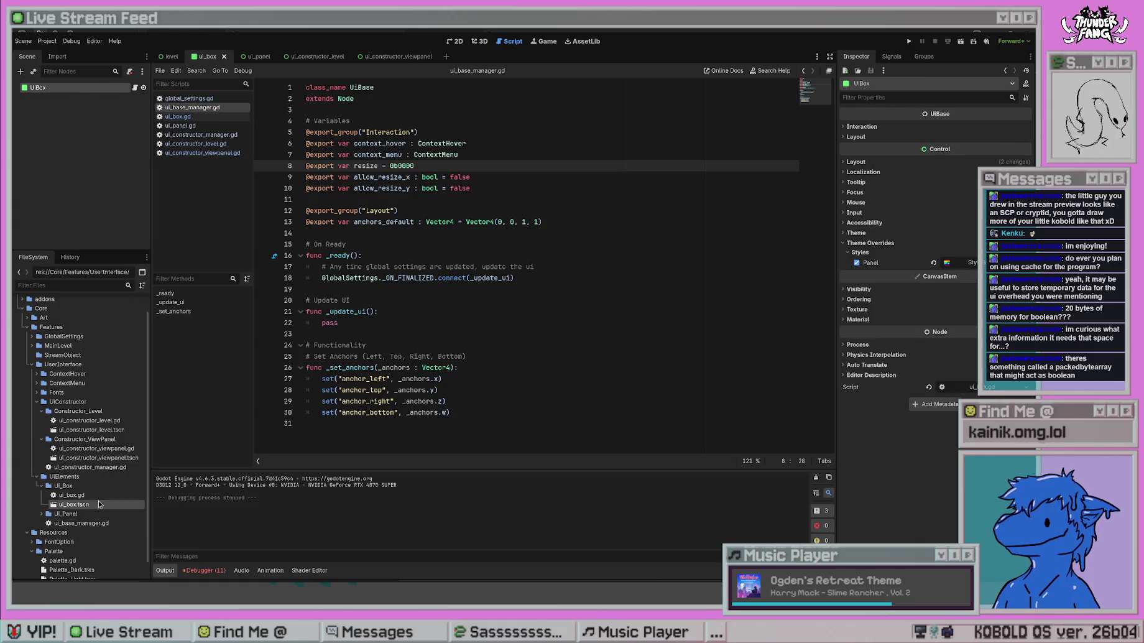
left_click(846, 137)
left_click(847, 127)
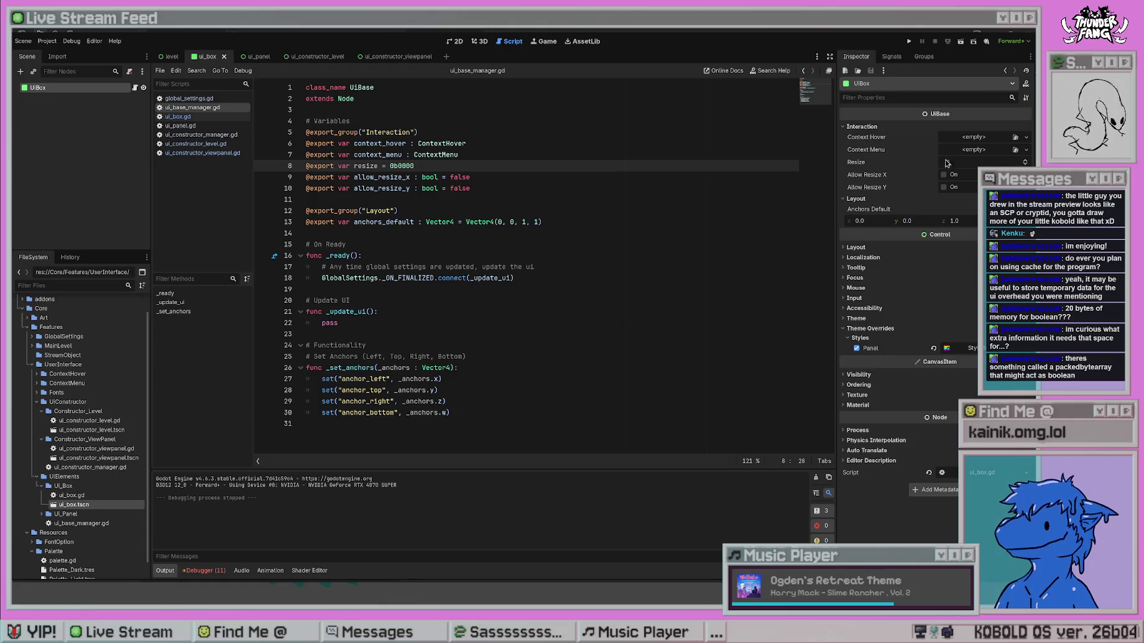
Try a Resize value of 1, then revert Resize to its default 0.
left_click(1009, 163)
type("1")
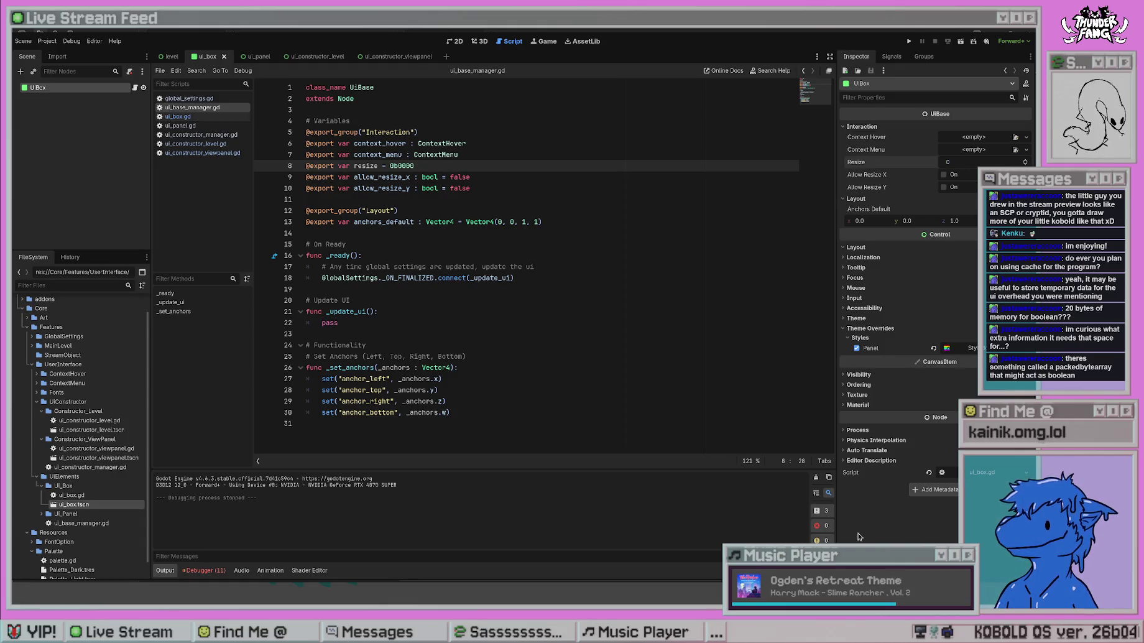
key("Return")
triple_click(1024, 162)
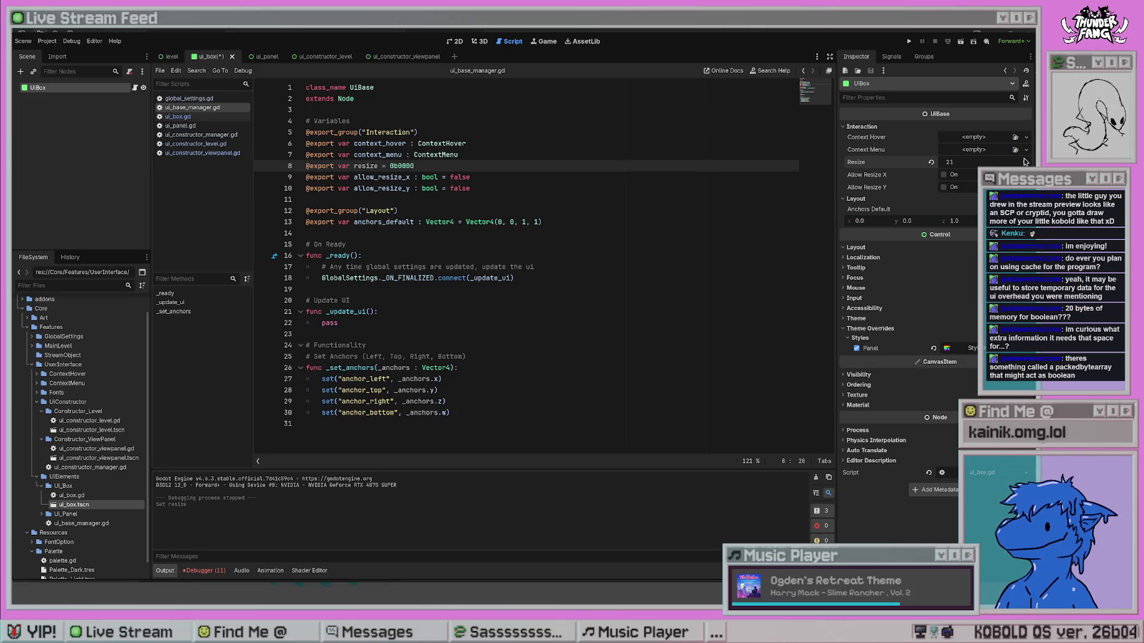
left_click(931, 161)
left_click(401, 165)
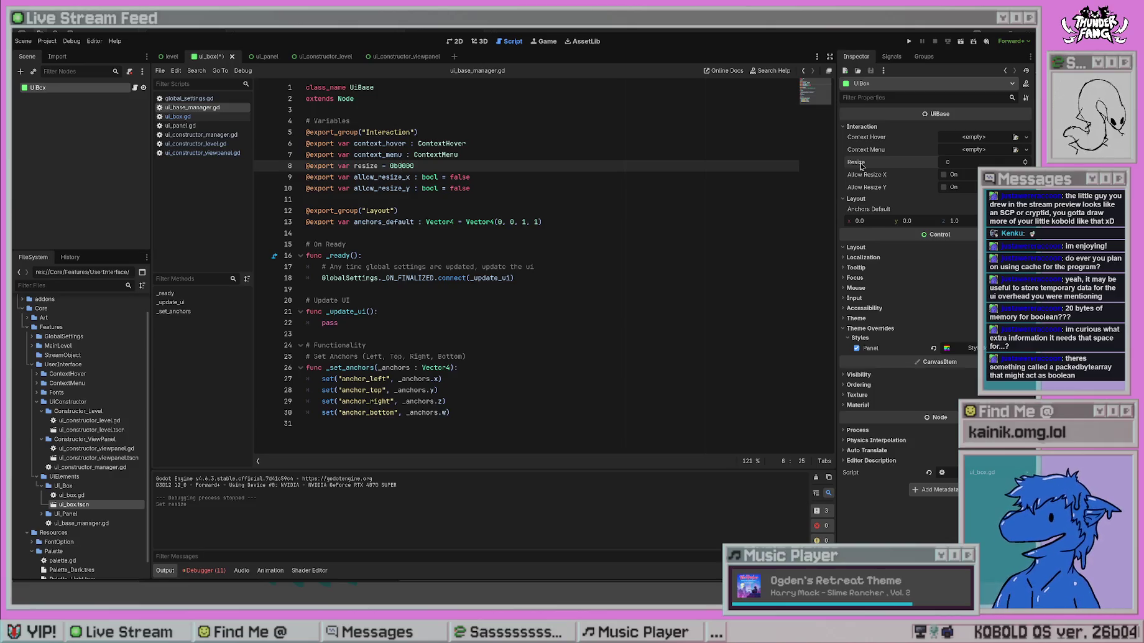
left_click(464, 133)
Select the 0b0000 default of resize on line 8 of ui_base_manager.gd.
left_click_drag(414, 165, 390, 165)
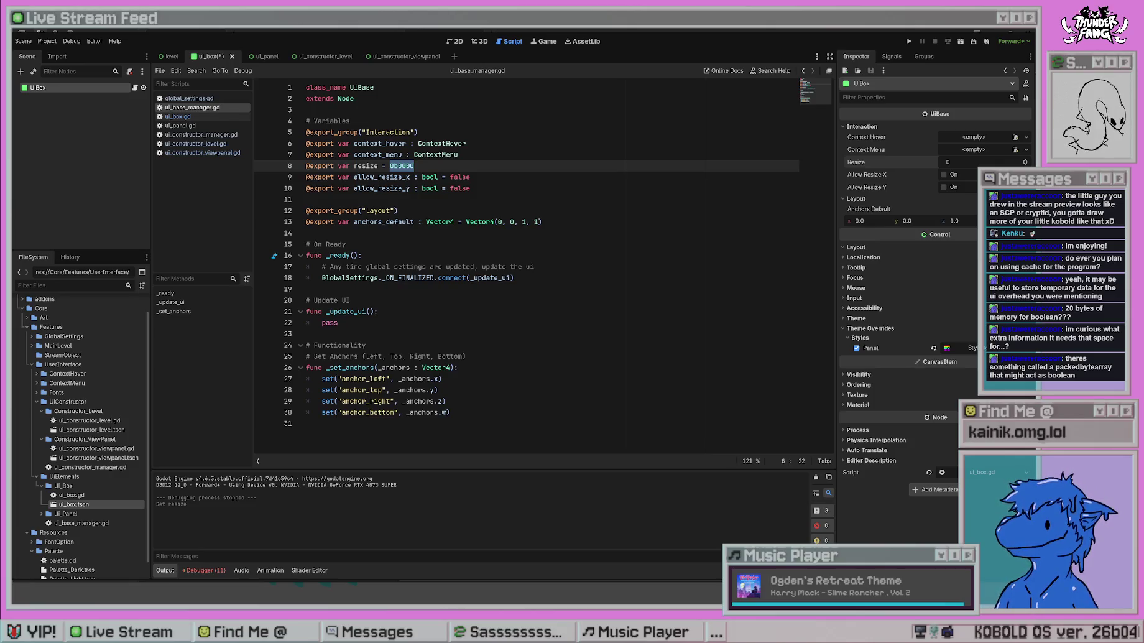
mouse_move(415, 166)
left_mouse_down()
mouse_move(438, 166)
mouse_move(384, 165)
left_mouse_up()
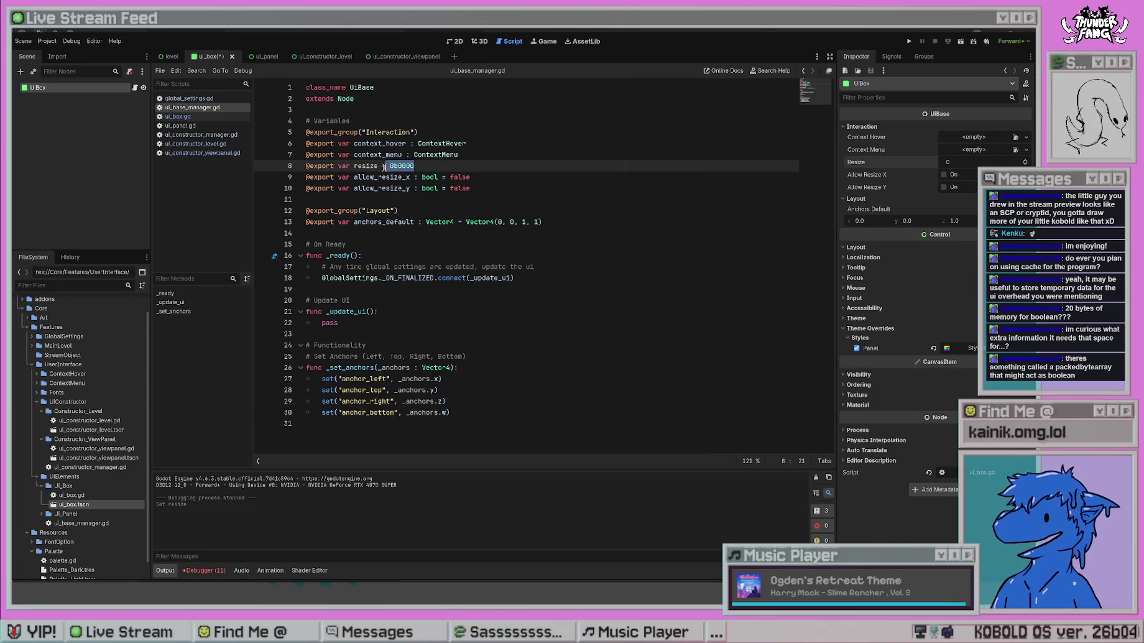
Retype resize as a PackedByteArray instead of 0b0000 and save the script.
key("BackSpace")
type("ckedByteArr")
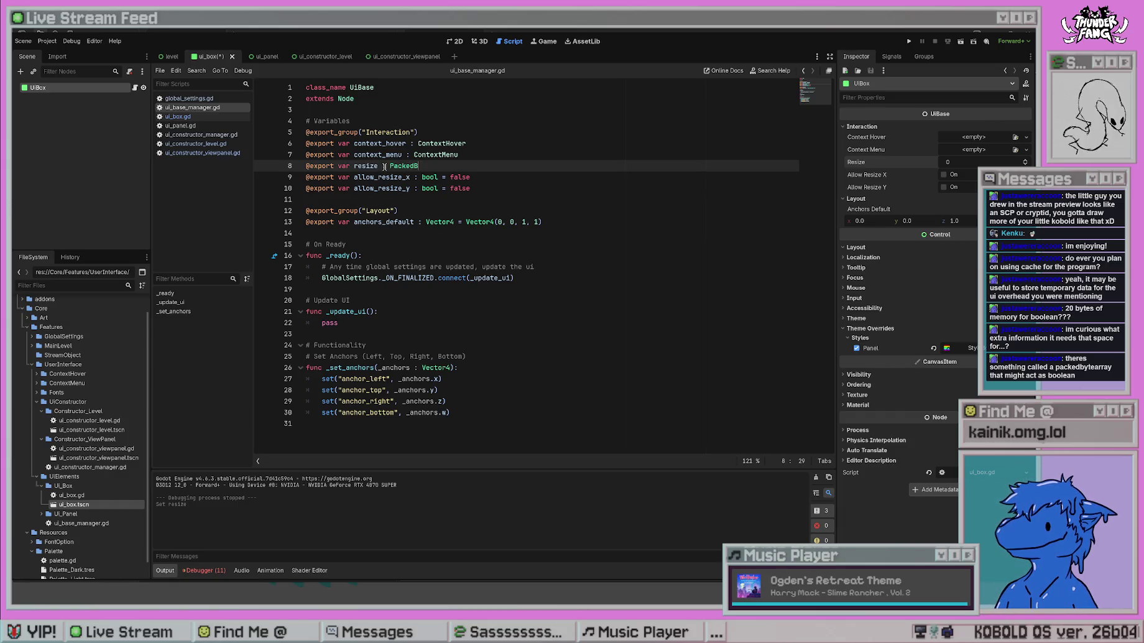
key("Return")
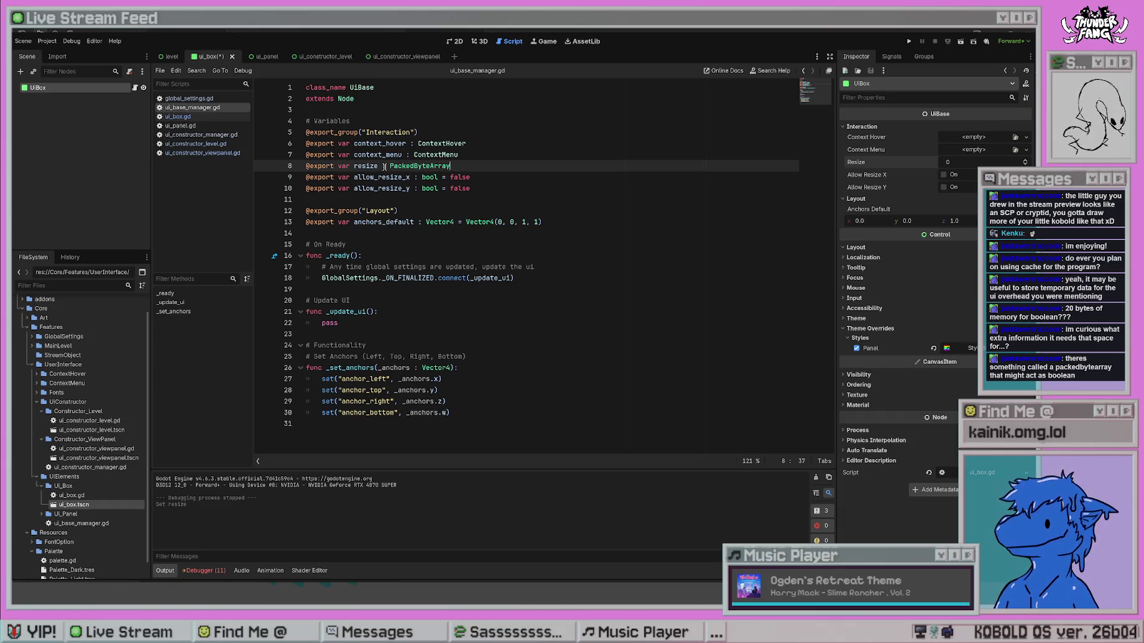
left_click(524, 132)
key("ctrl+s")
Expand the UiBox's Resize property and add four elements to the array.
left_click(973, 161)
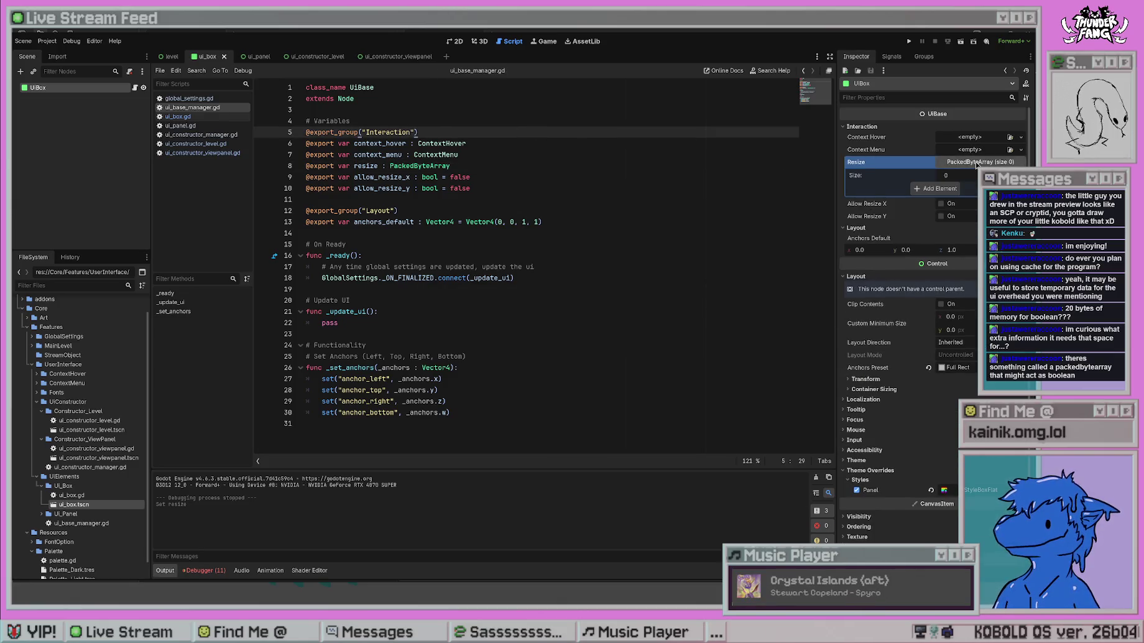
left_click(950, 188)
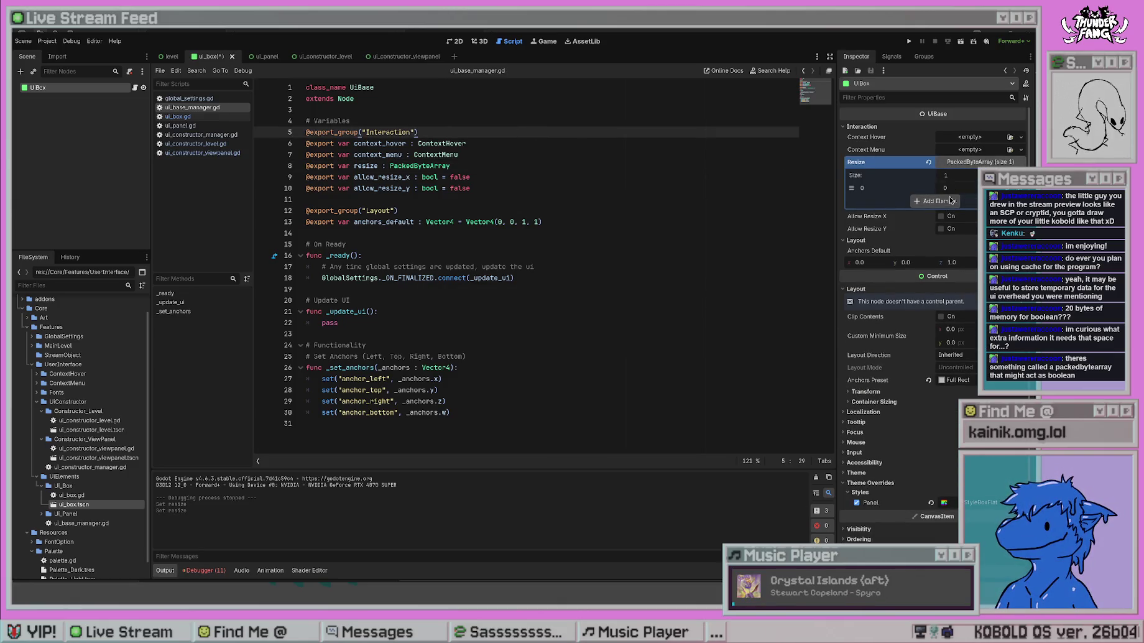
left_click(936, 200)
left_click(936, 213)
left_click(940, 225)
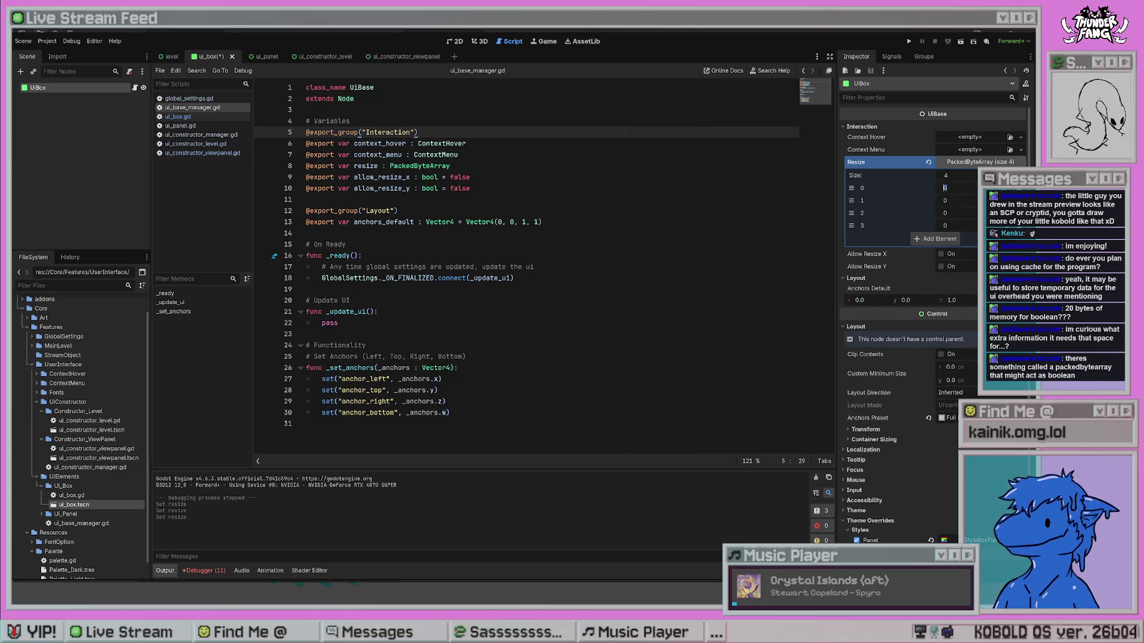
left_click(900, 204)
left_click(968, 187)
type("117")
key("Tab")
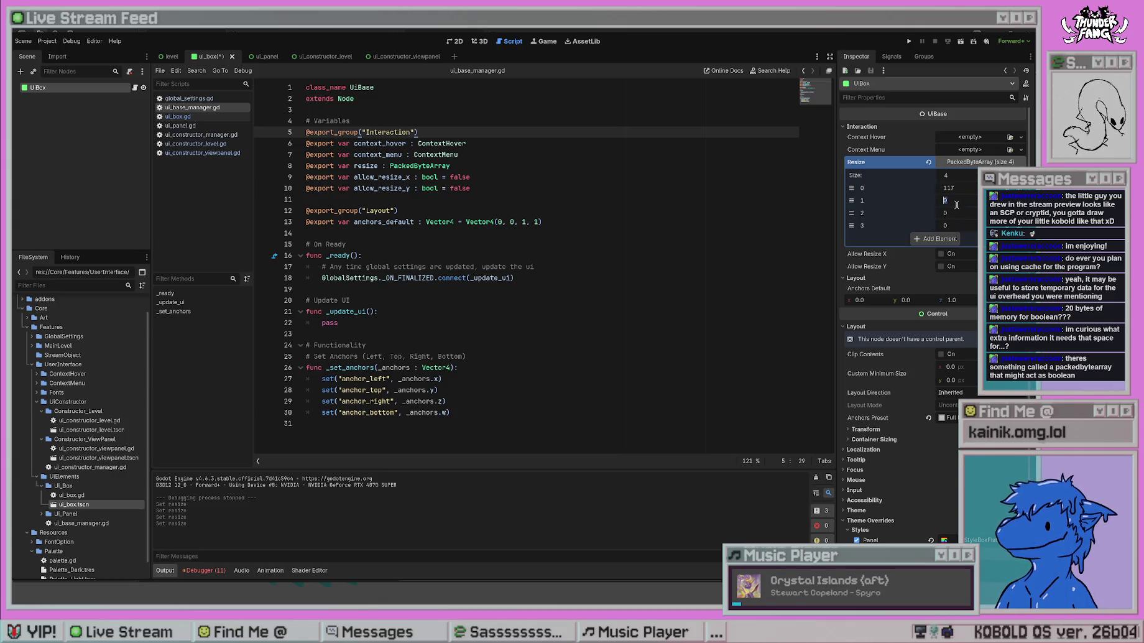
type("66")
key("Tab")
type("438")
key("Tab")
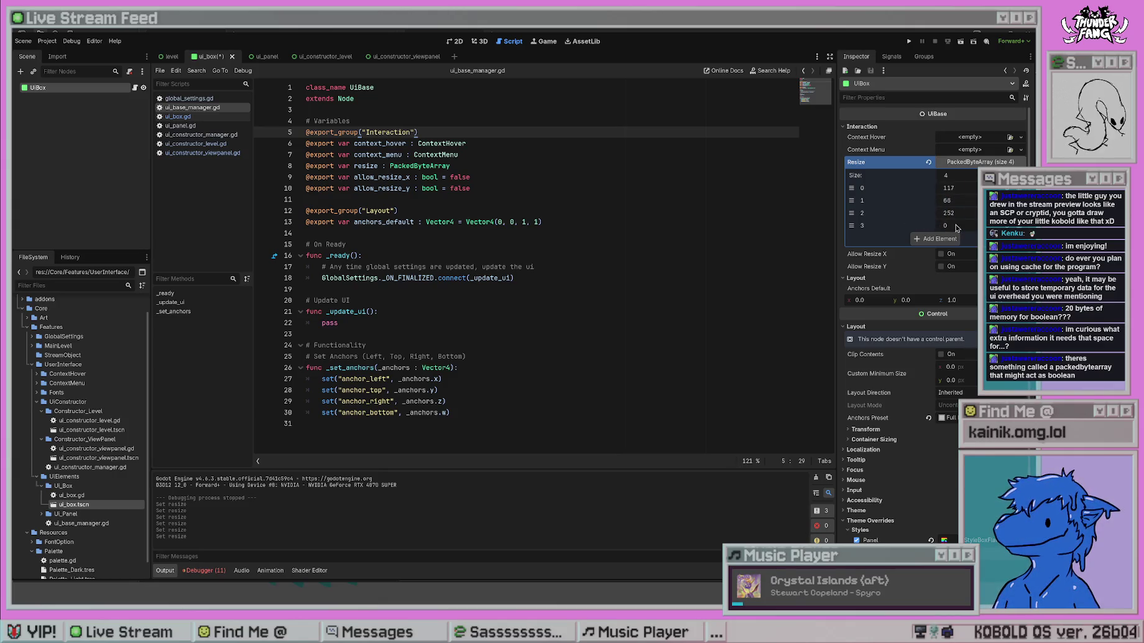
type("3463463463")
key("Tab")
Clear the Resize array, then set its size to 1 and then 4.
left_click(970, 187)
left_click(972, 183)
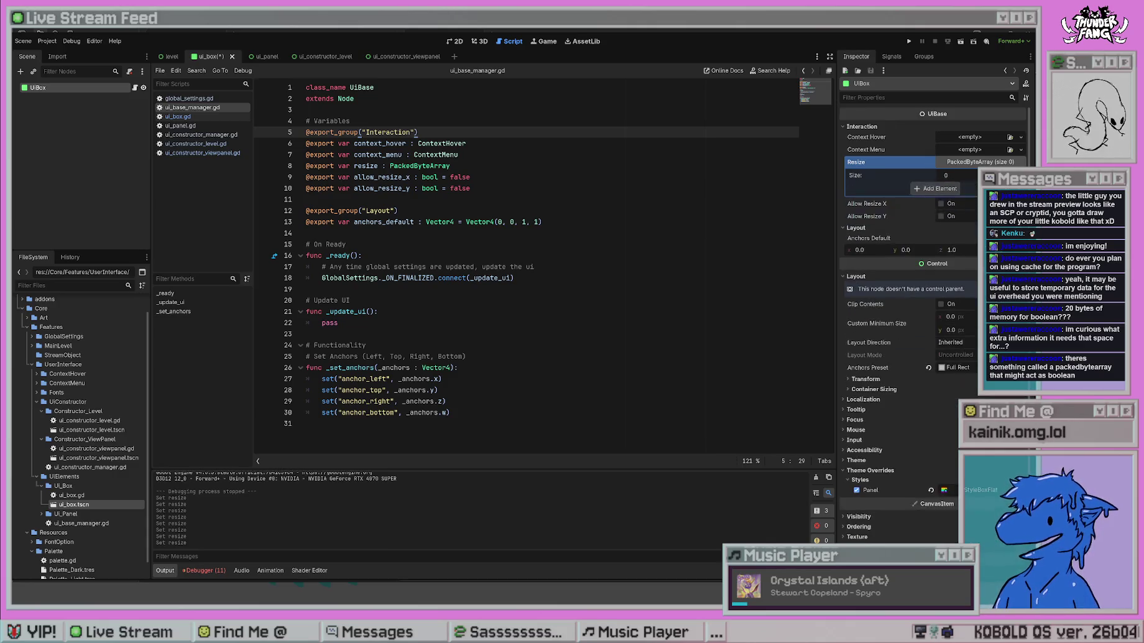
left_click(971, 178)
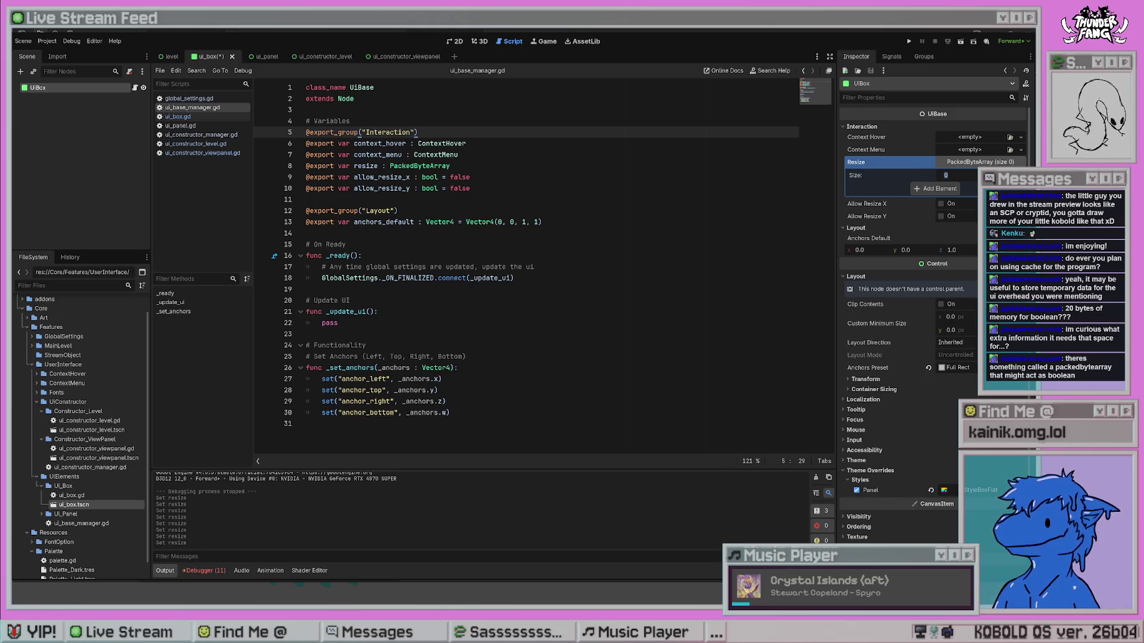
type("1")
key("Return")
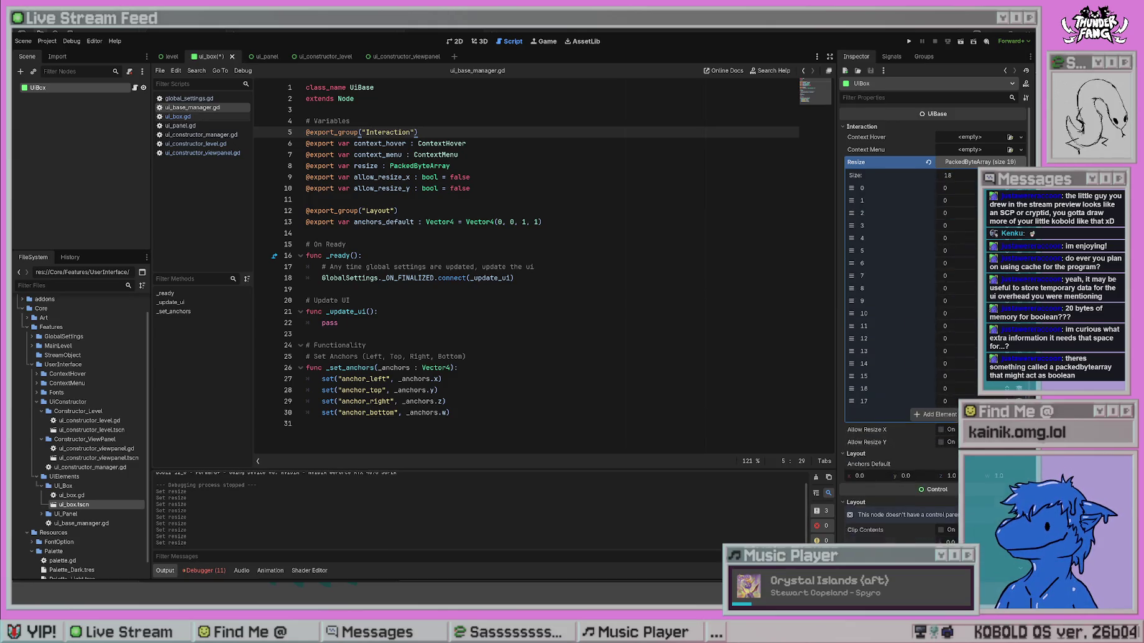
type("4")
key("Return")
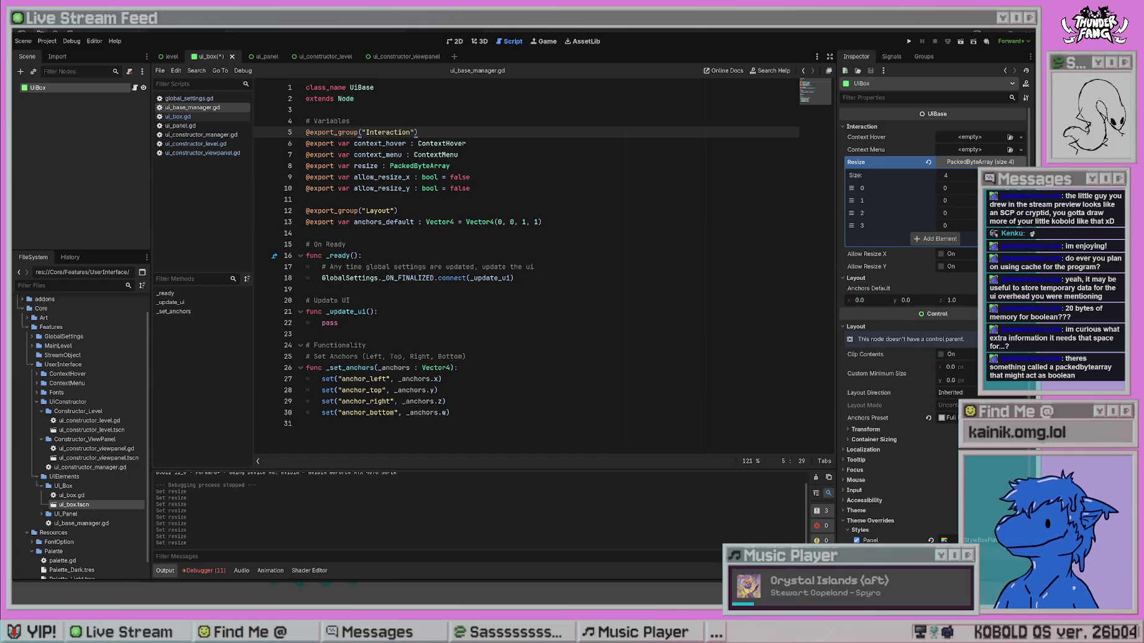
Set all four Resize elements to 1, then back to 0.
left_click(950, 188)
left_click(955, 200)
left_click(957, 213)
left_click(957, 225)
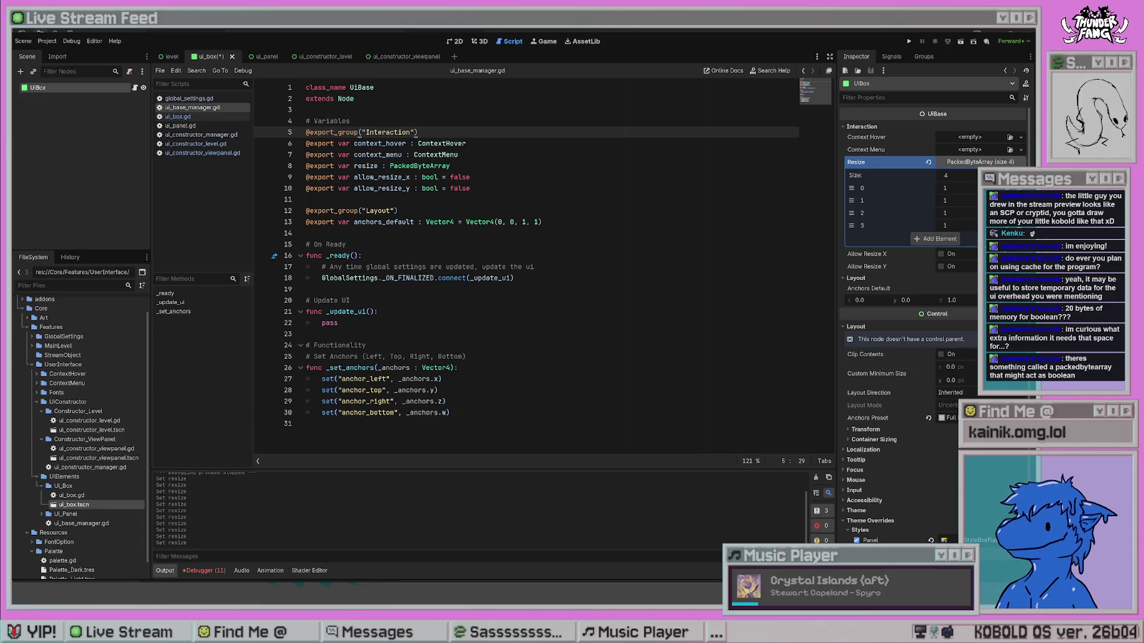
left_click(951, 190)
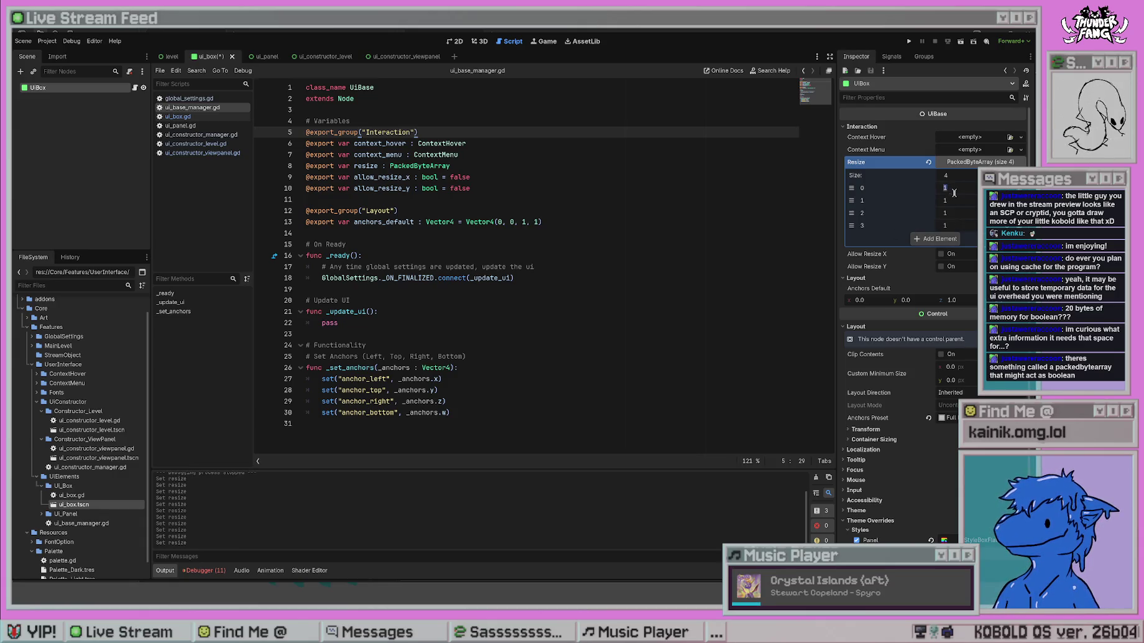
type("0")
left_click(956, 200)
left_click(959, 212)
left_click(967, 225)
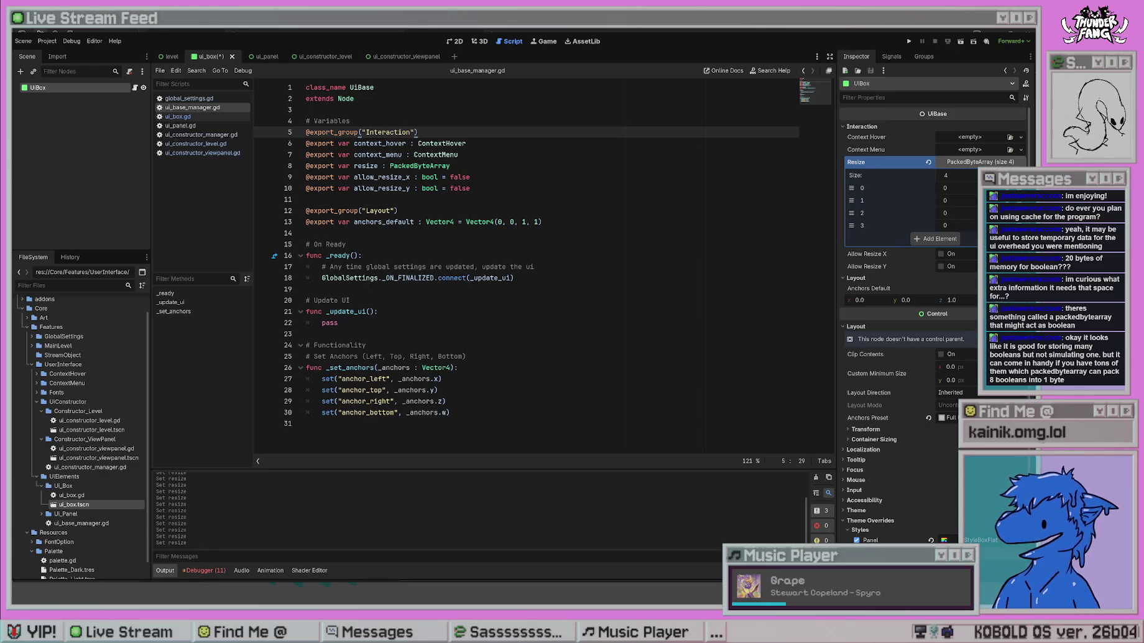
left_click_drag(951, 175, 927, 175)
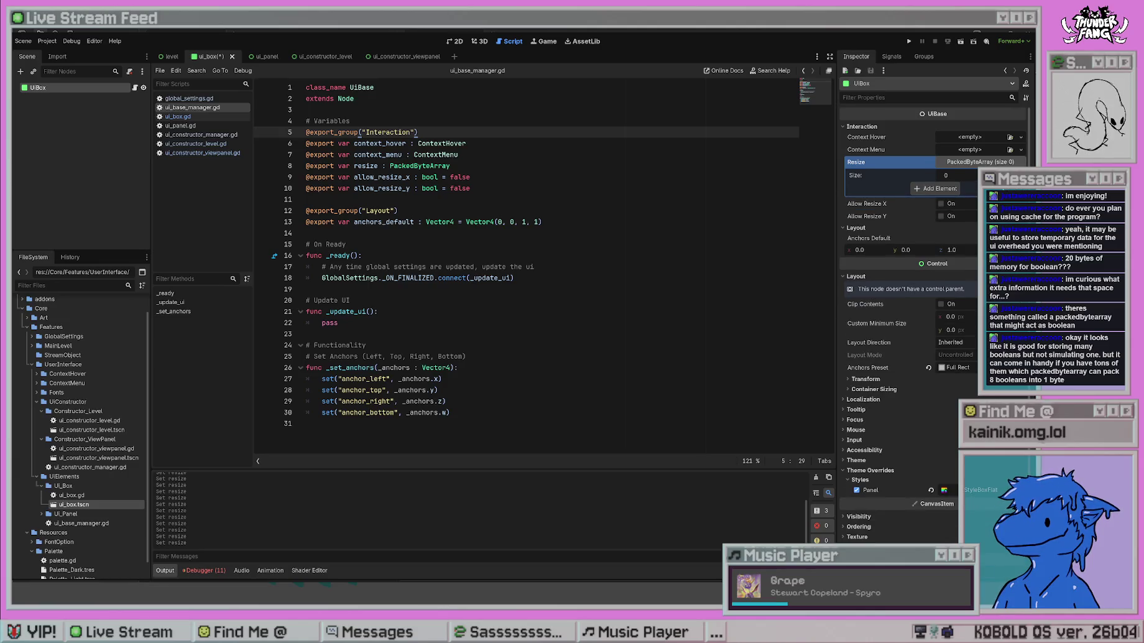
Move the caret between the ends of script lines 10 and 6, ending on the allow_resize_x line.
left_click(585, 190)
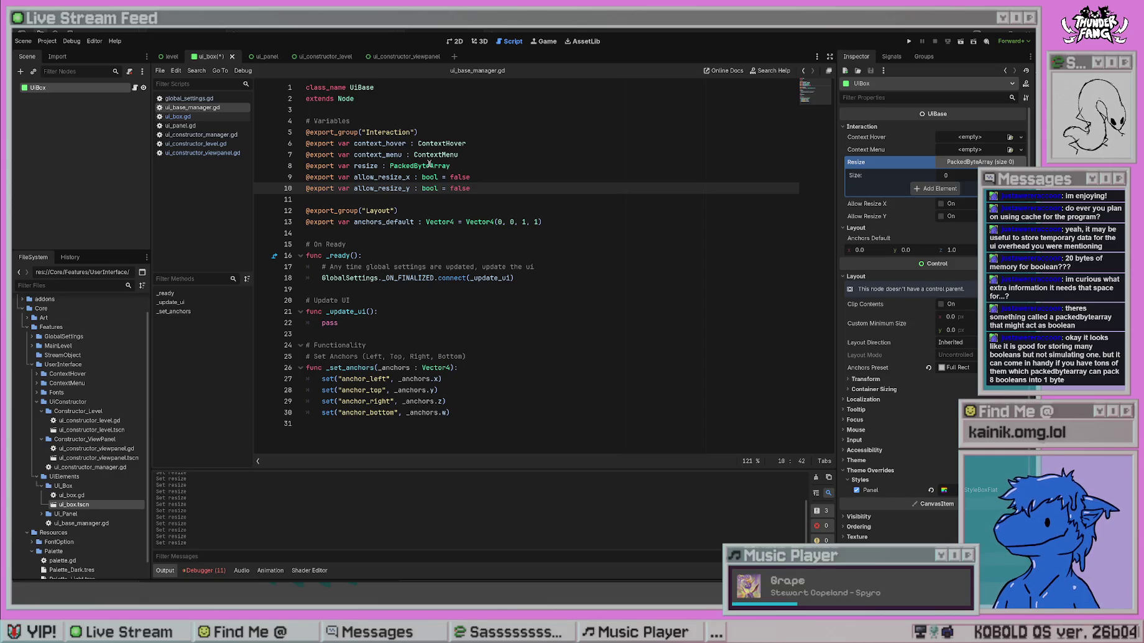
left_click(482, 144)
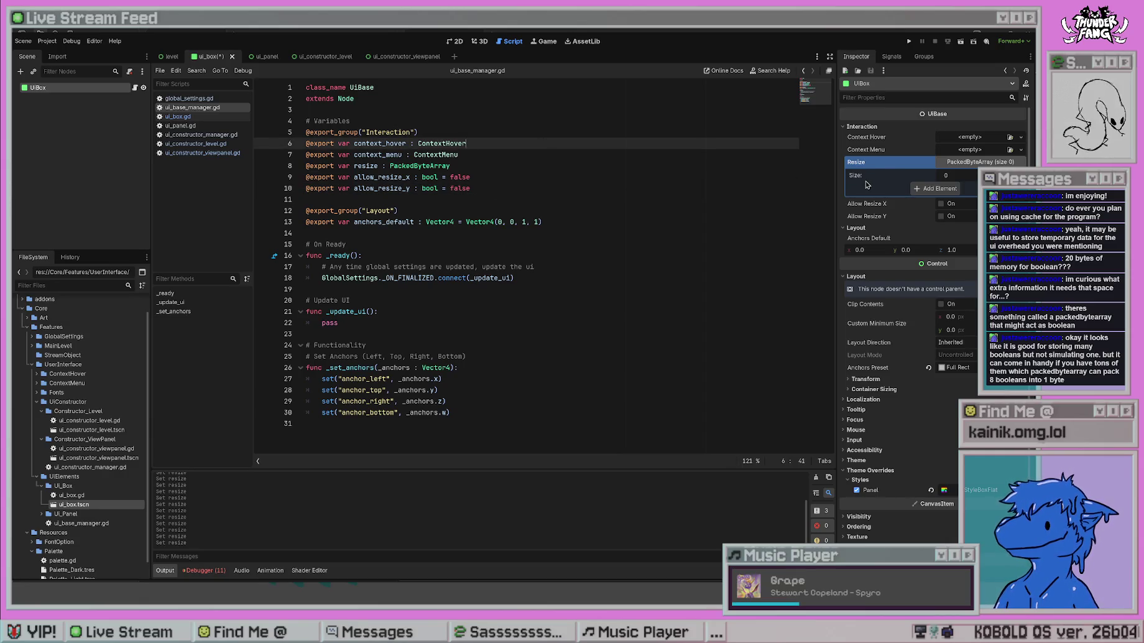
left_click(594, 187)
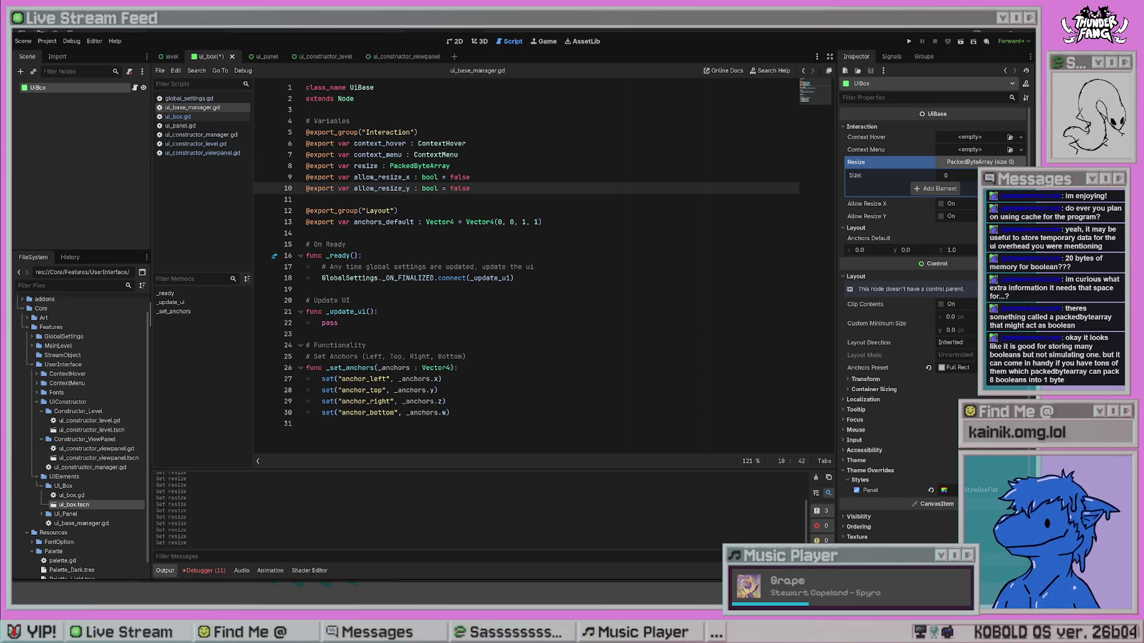
left_click(470, 177)
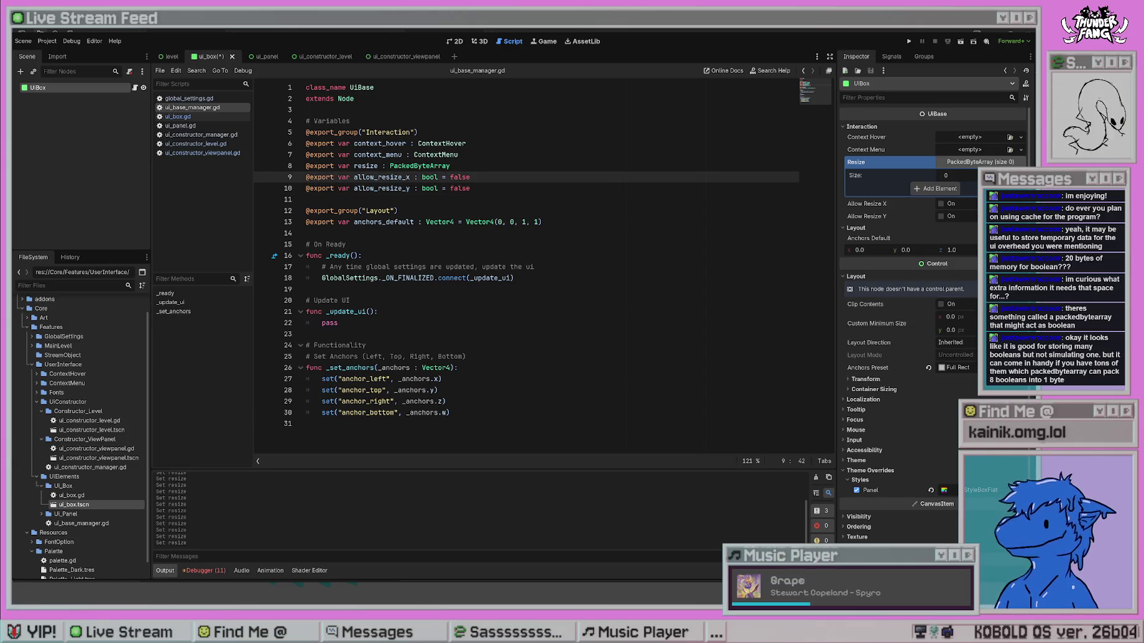
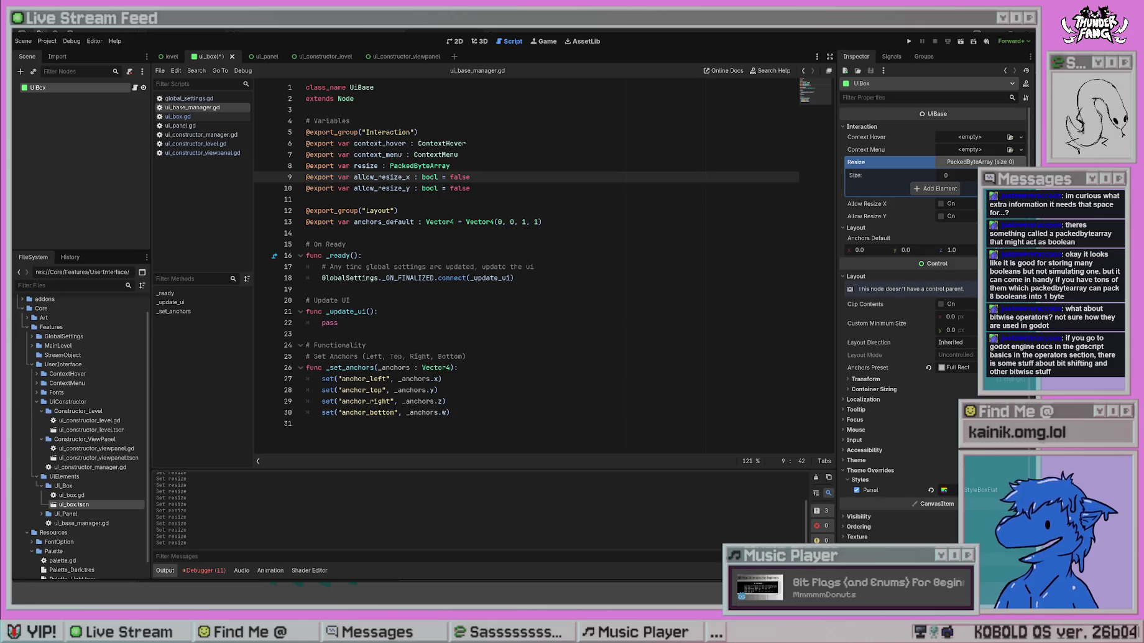
Add an '# Enums' comment line below extends Node in ui_base_manager.gd.
left_click(450, 187)
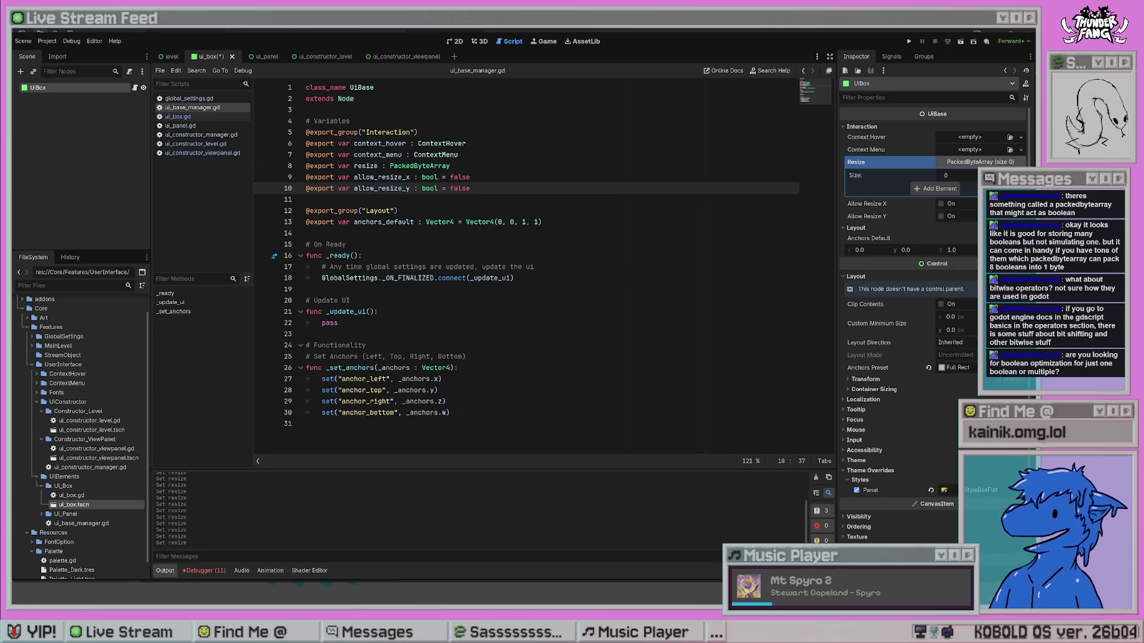
key("Down")
key("Up")
key("Up")
key("Up")
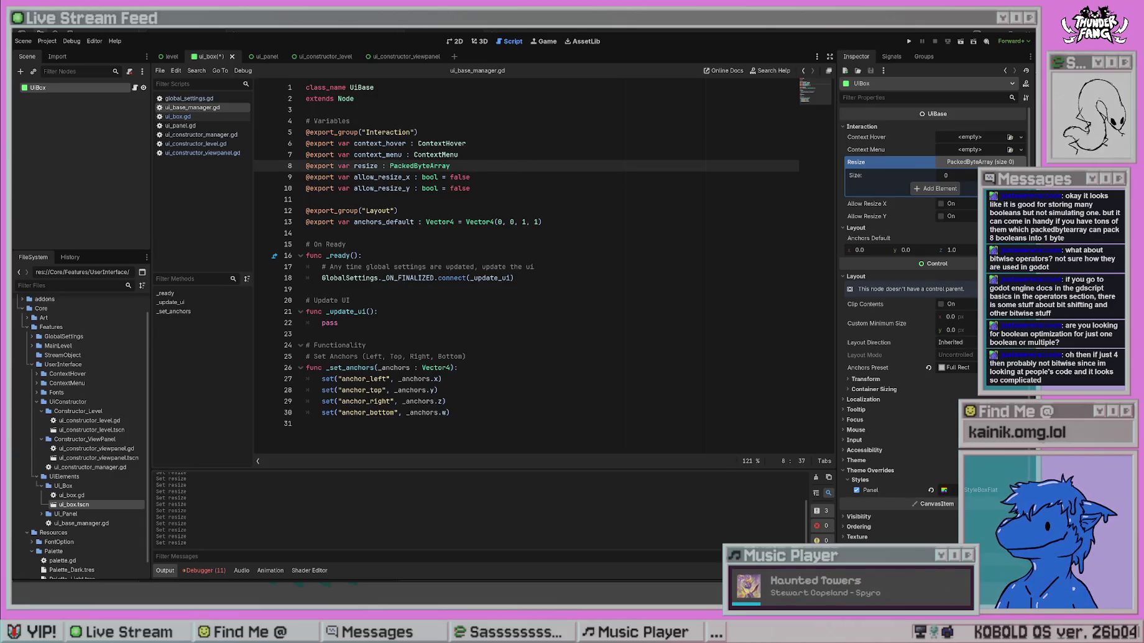
key("Return")
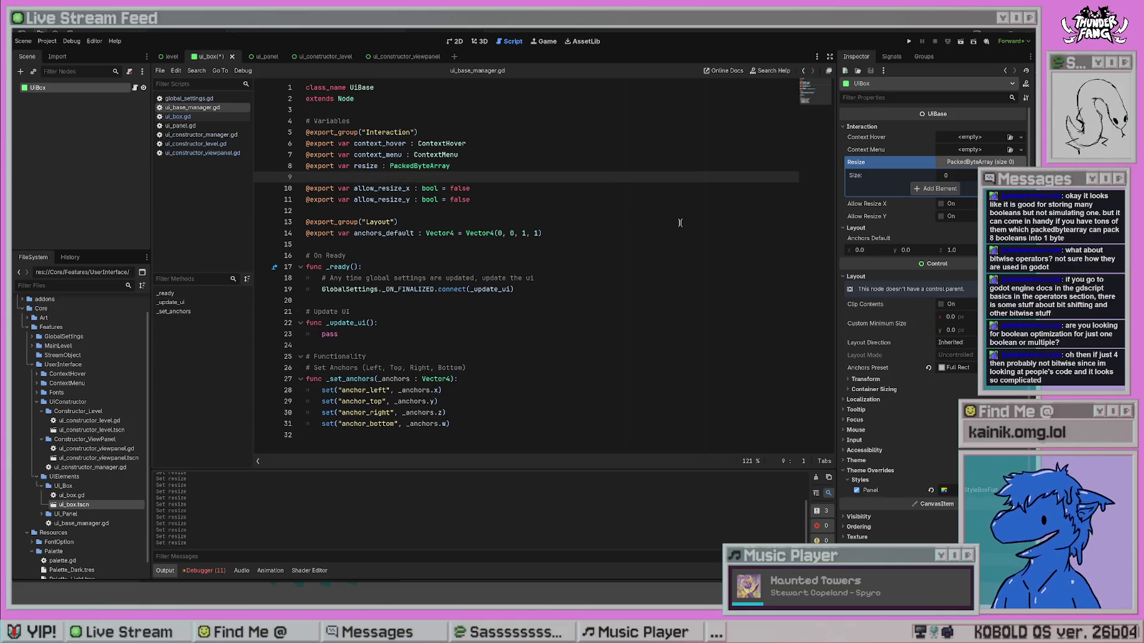
key("BackSpace")
left_click(357, 112)
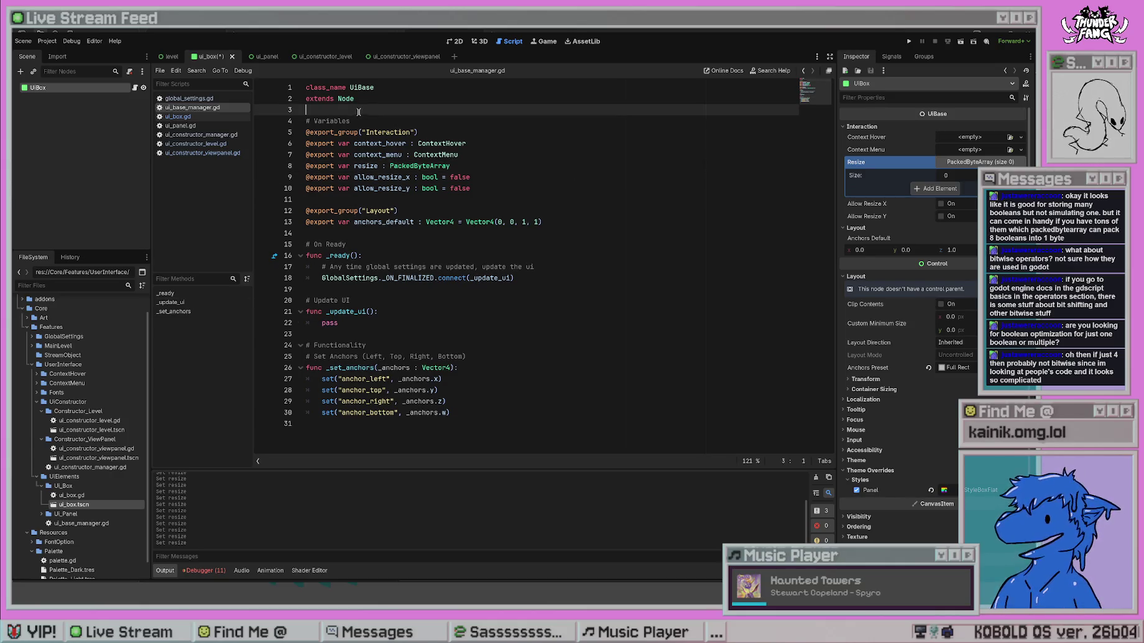
key("Return")
type("#")
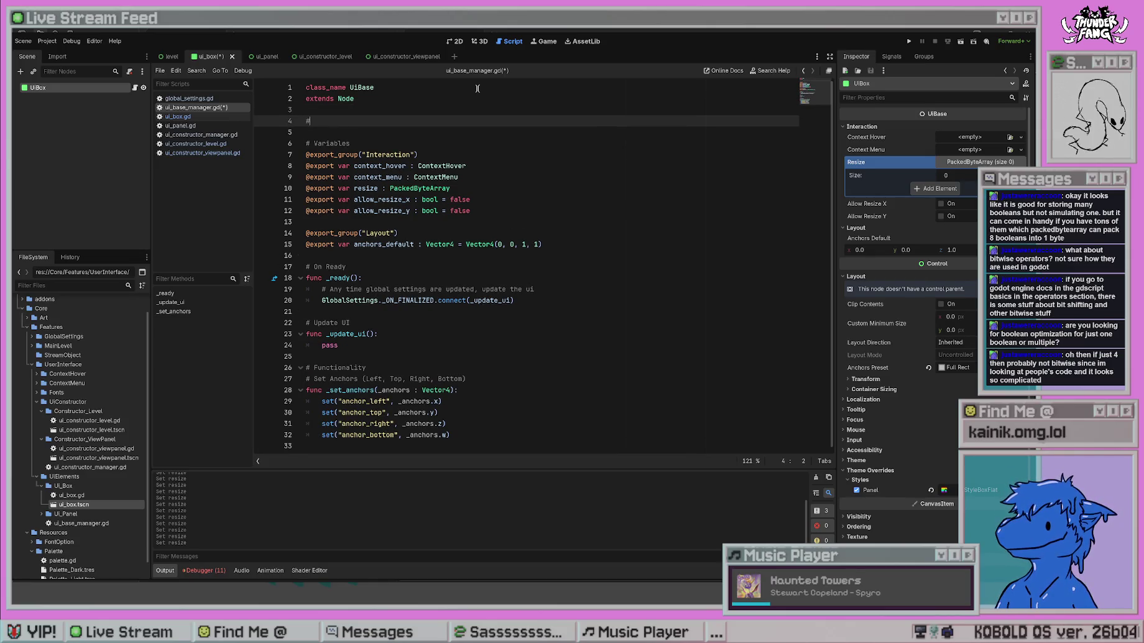
type(" Enums")
key("Return")
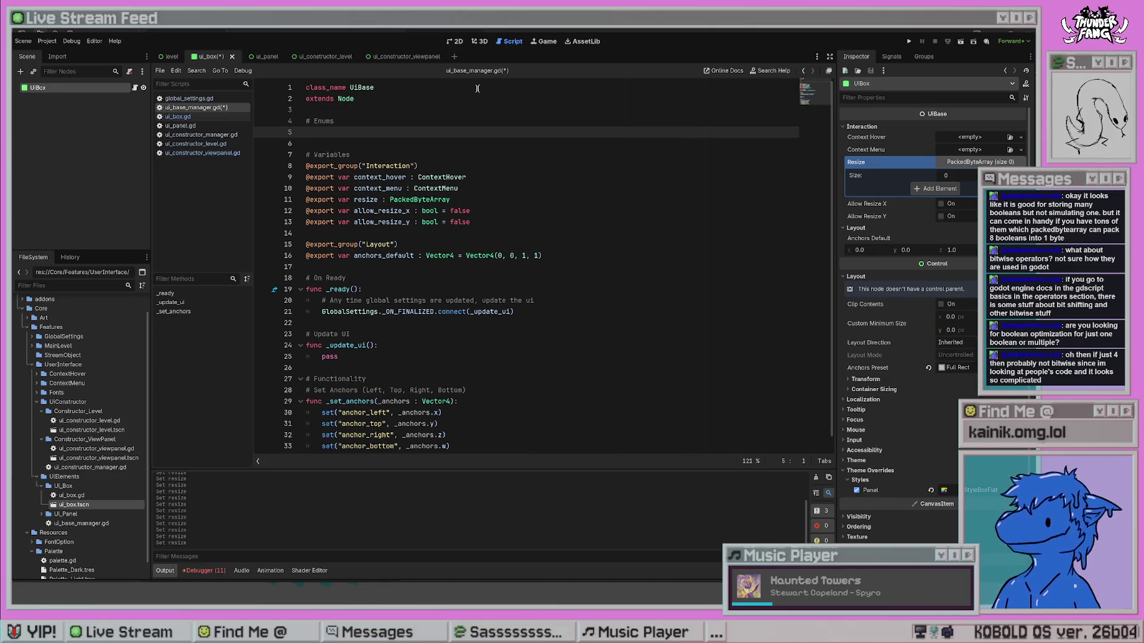
Declare enum ResizeType with NONE = 0b0000 and LEFT = 0b0001.
type("enum ")
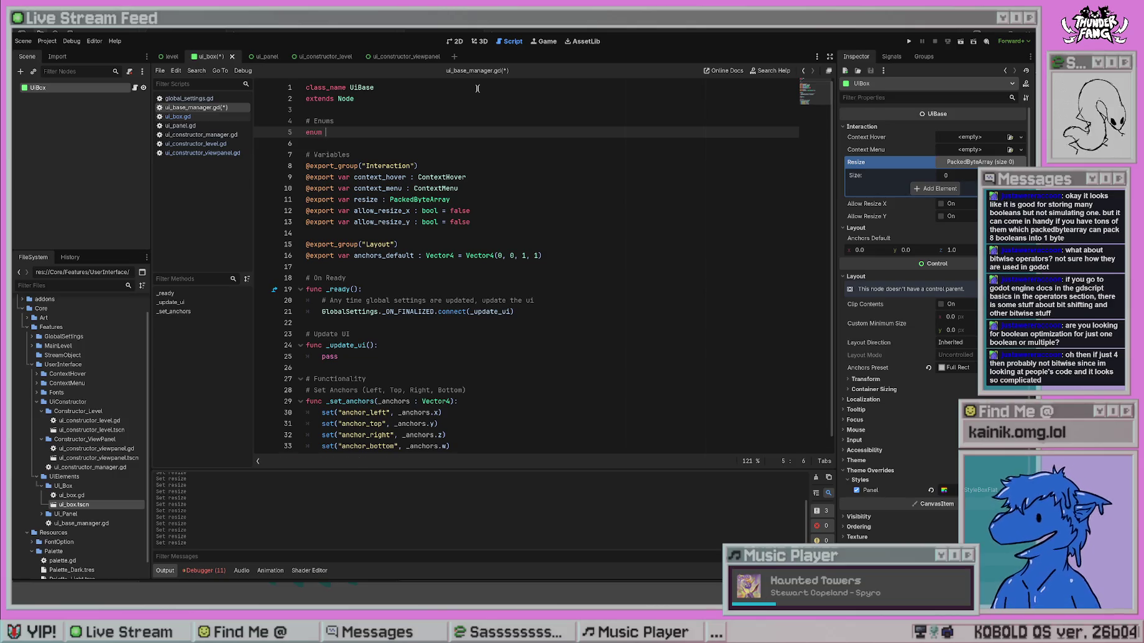
type("resizeT")
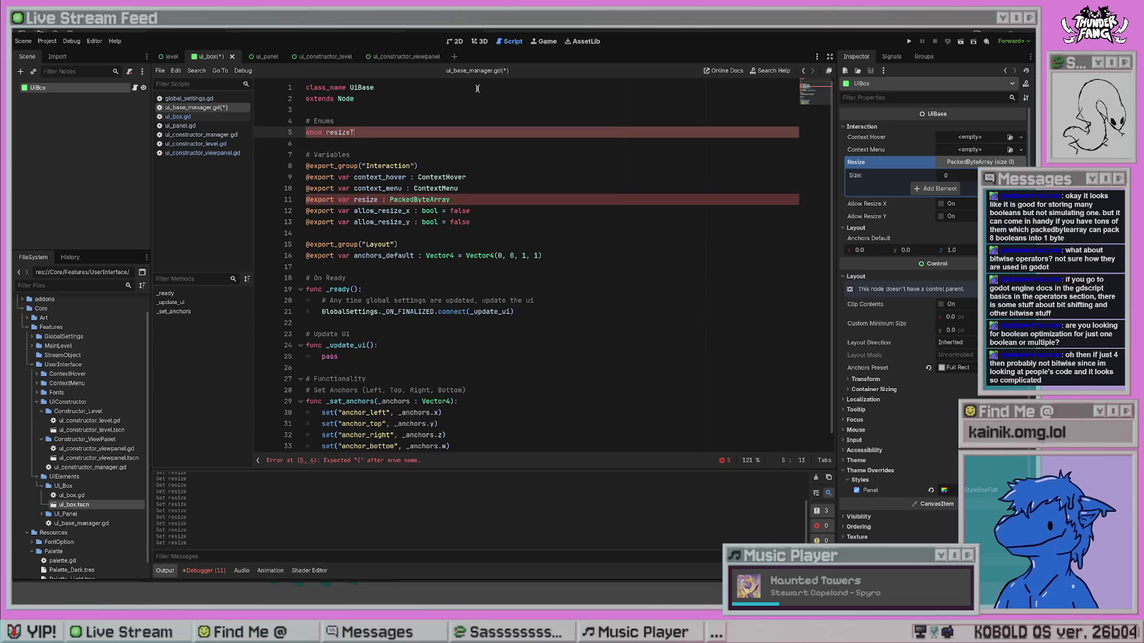
key("BackSpace")
type("_typ")
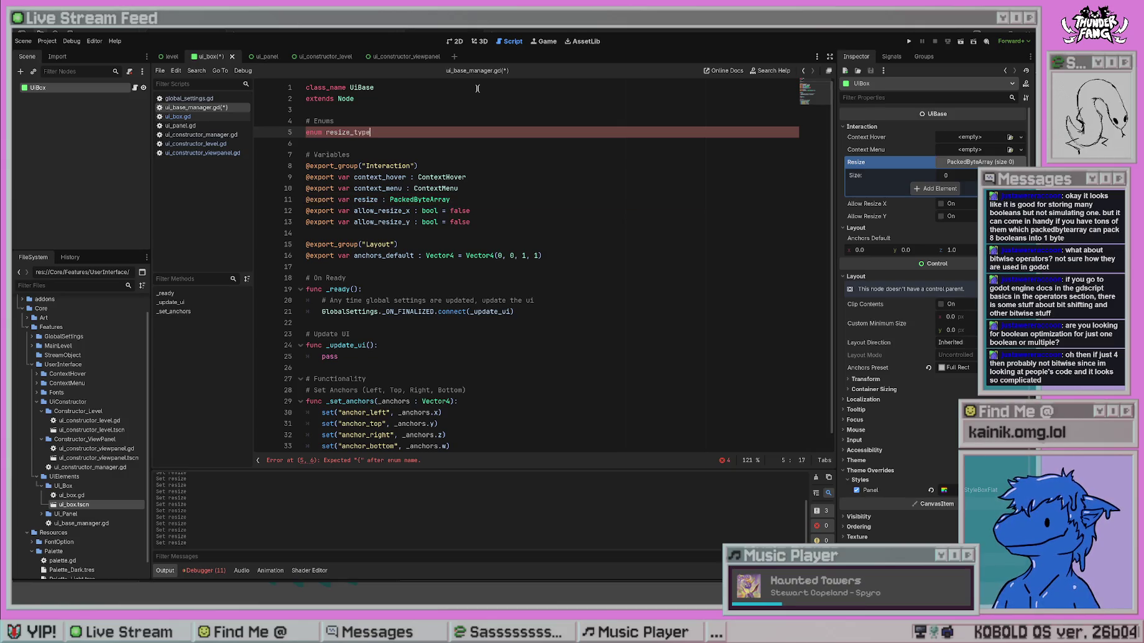
type("e")
key("BackSpace")
key("BackSpace")
key("BackSpace")
type("type")
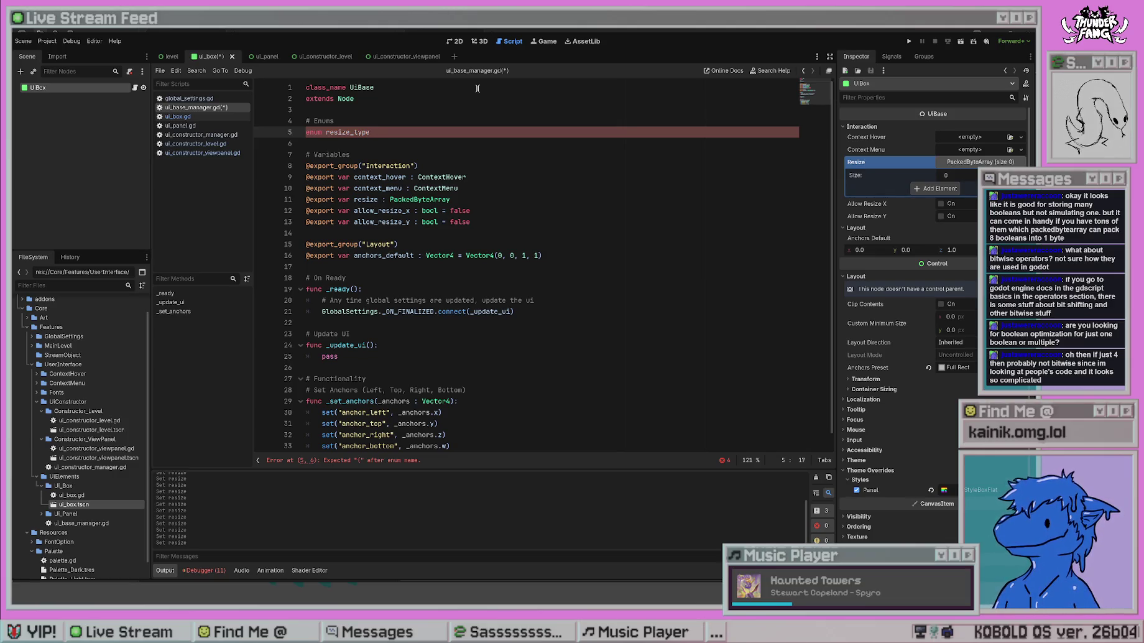
key("BackSpace")
key("BackSpace")
key("BackSpace")
type("sizeType ")
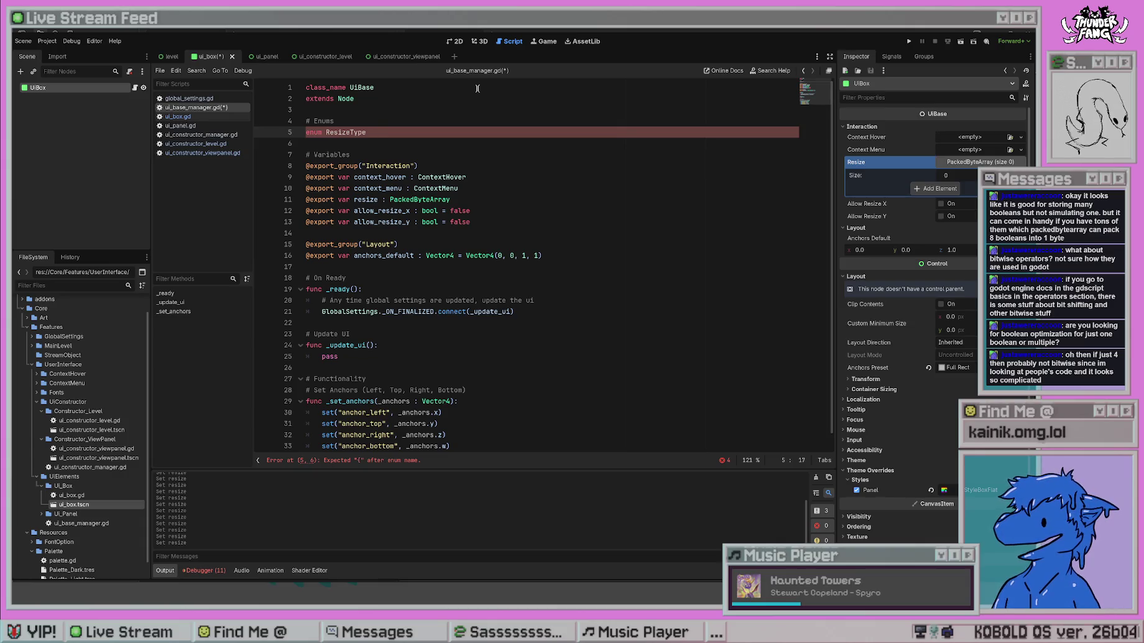
type("{")
key("Left")
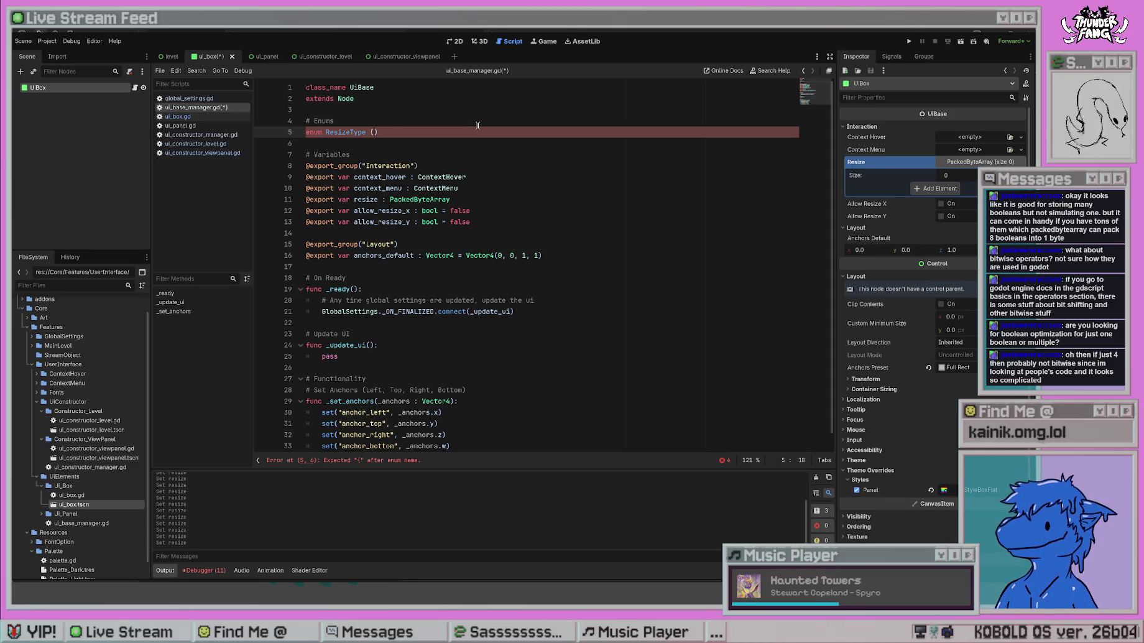
type("NONE")
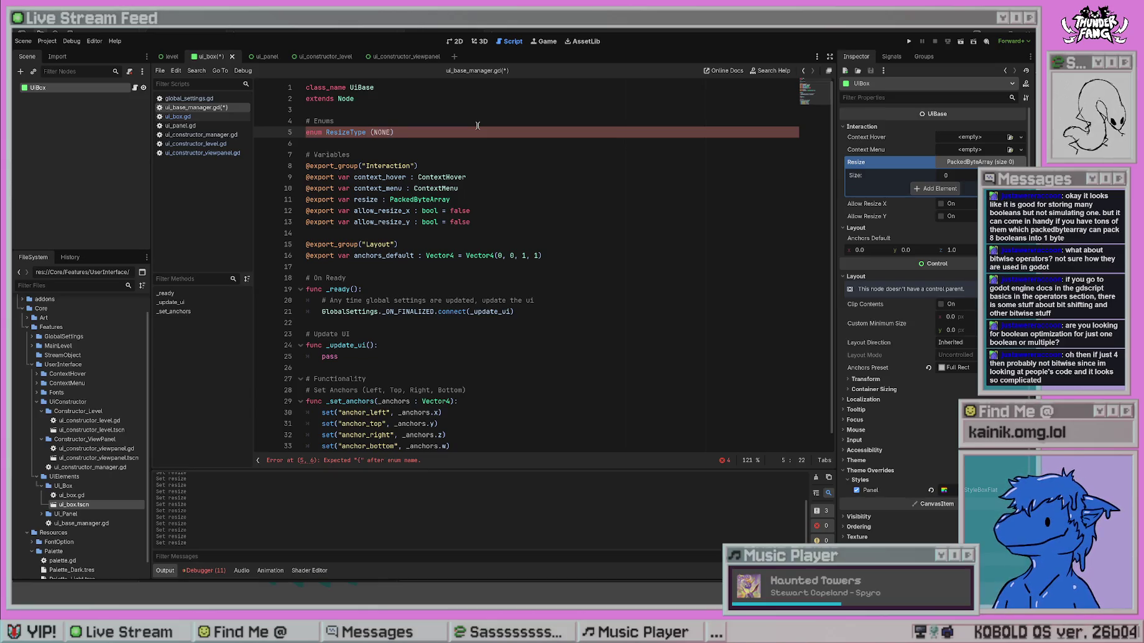
type(" = 0b0000")
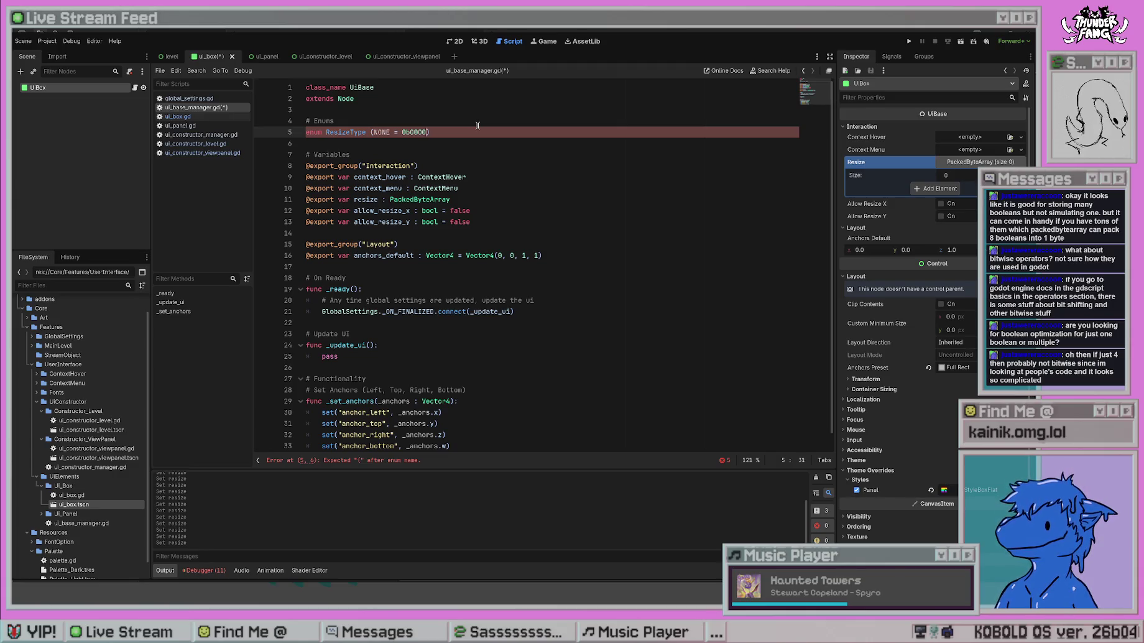
type(", ")
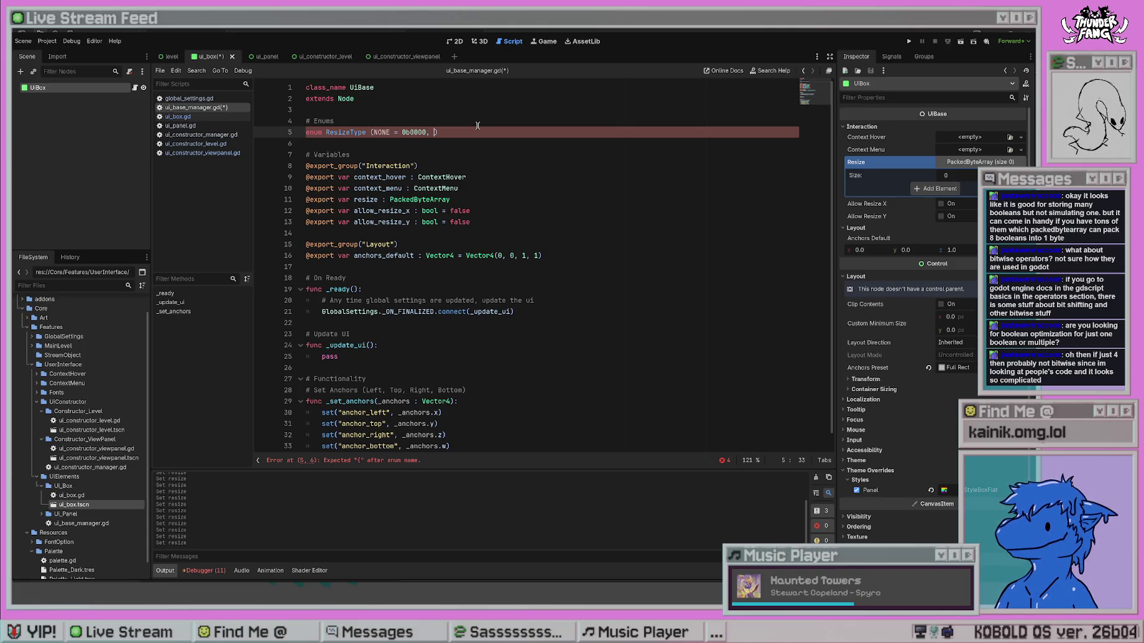
type("LEFT")
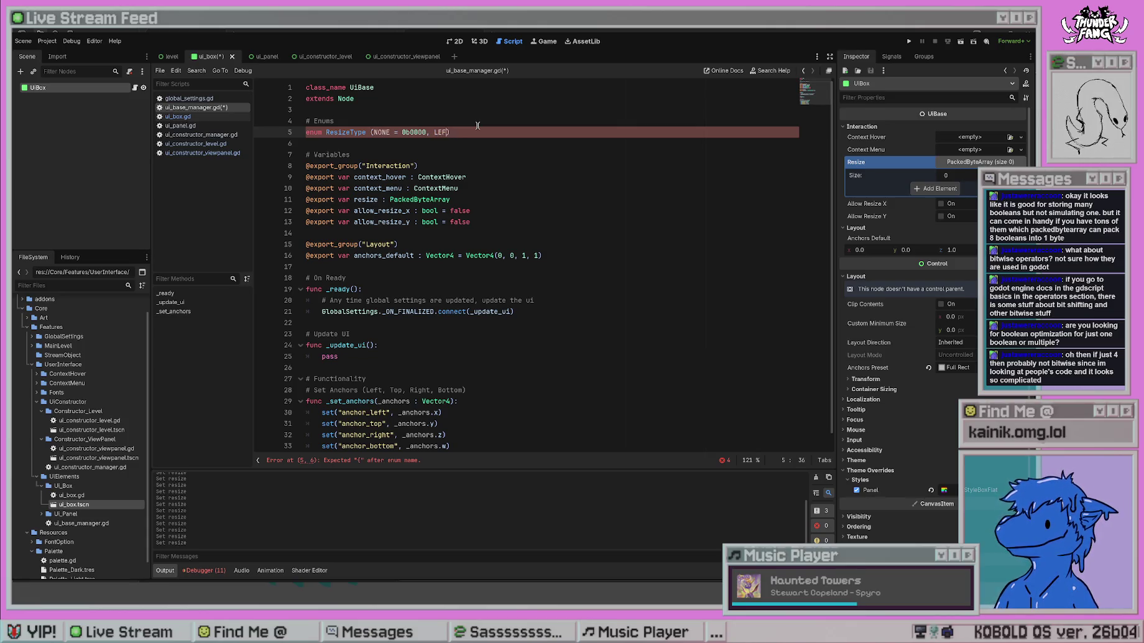
type(" = 0b0")
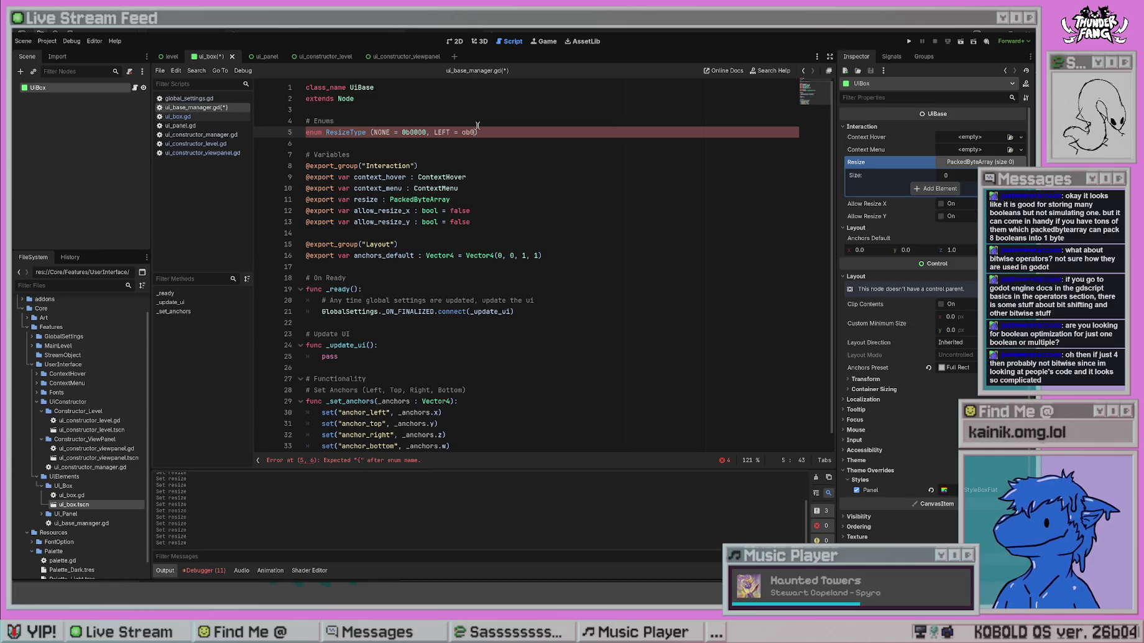
type("001")
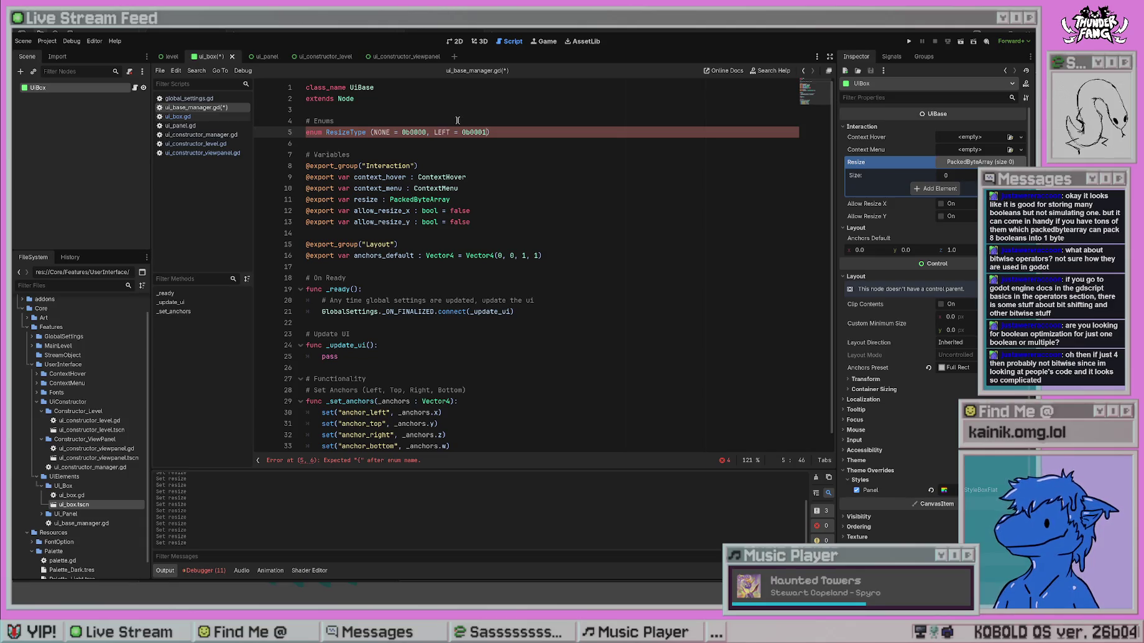
type("{")
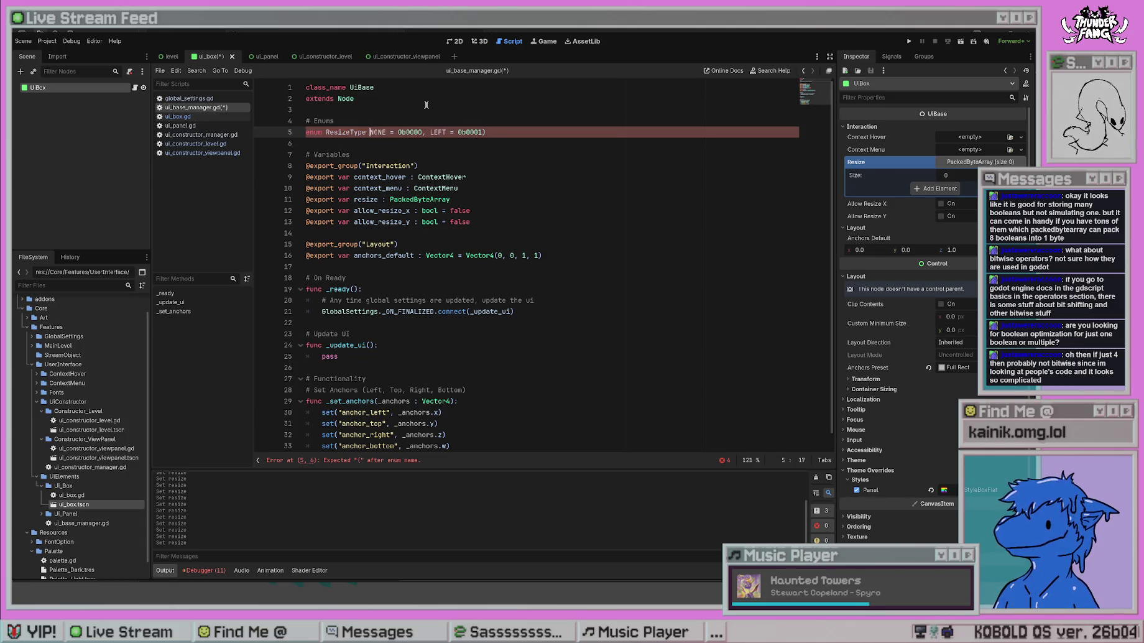
left_click(489, 132)
Fix the enum's closing brace and save ui_base_manager.gd.
type("}")
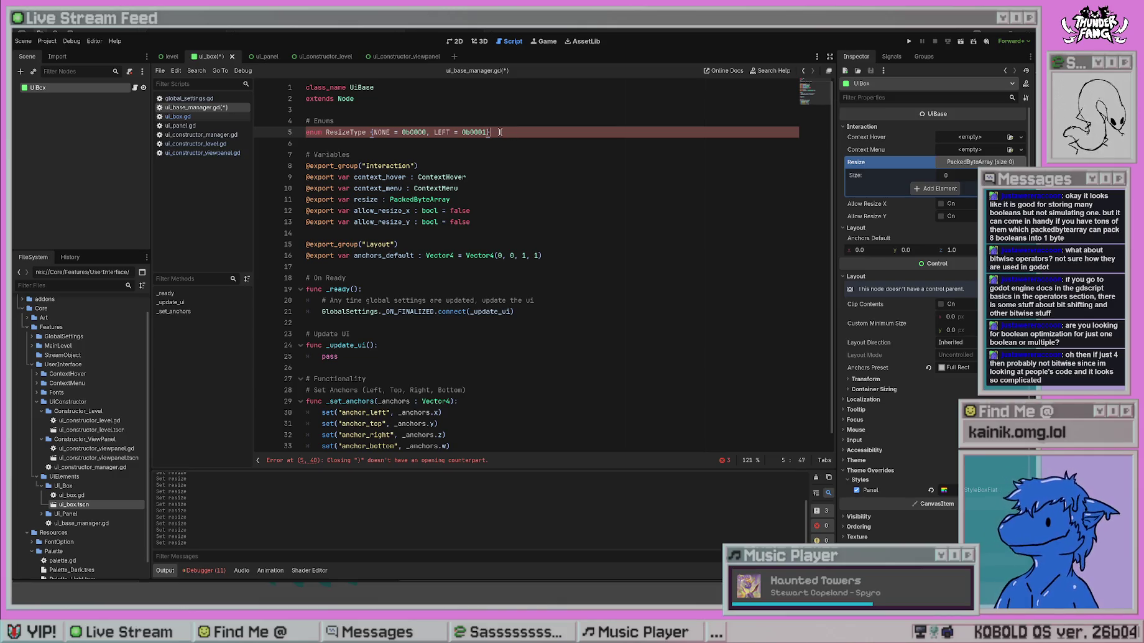
key("Delete")
key("Delete")
key("Down")
key("ctrl+s")
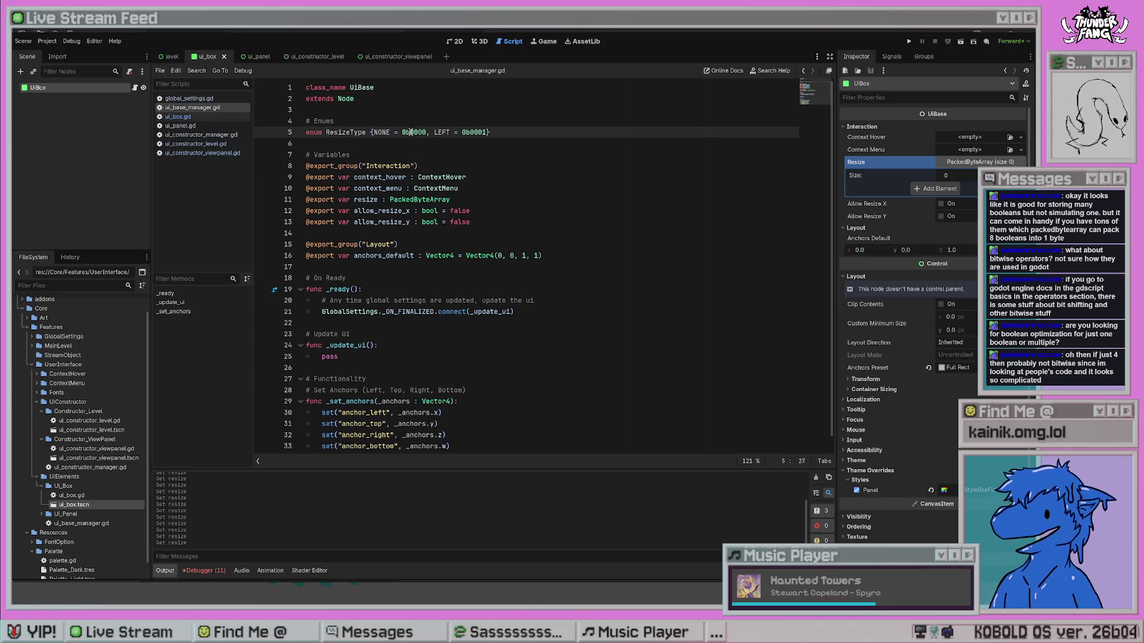
double_click(415, 130)
left_click(477, 131)
double_click(476, 132)
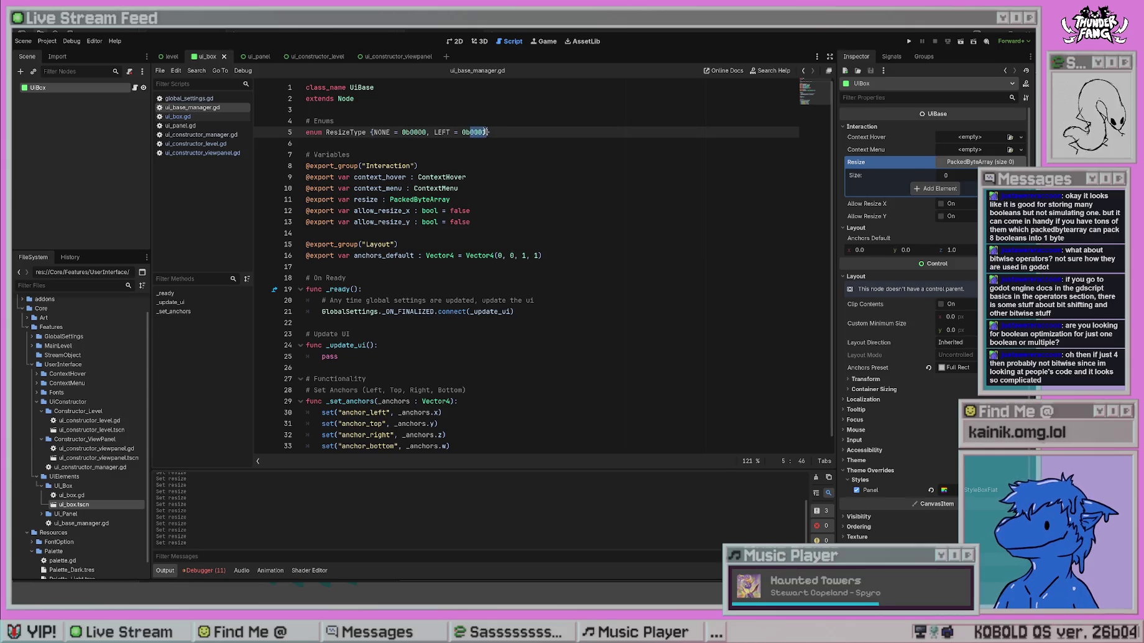
left_click(415, 132)
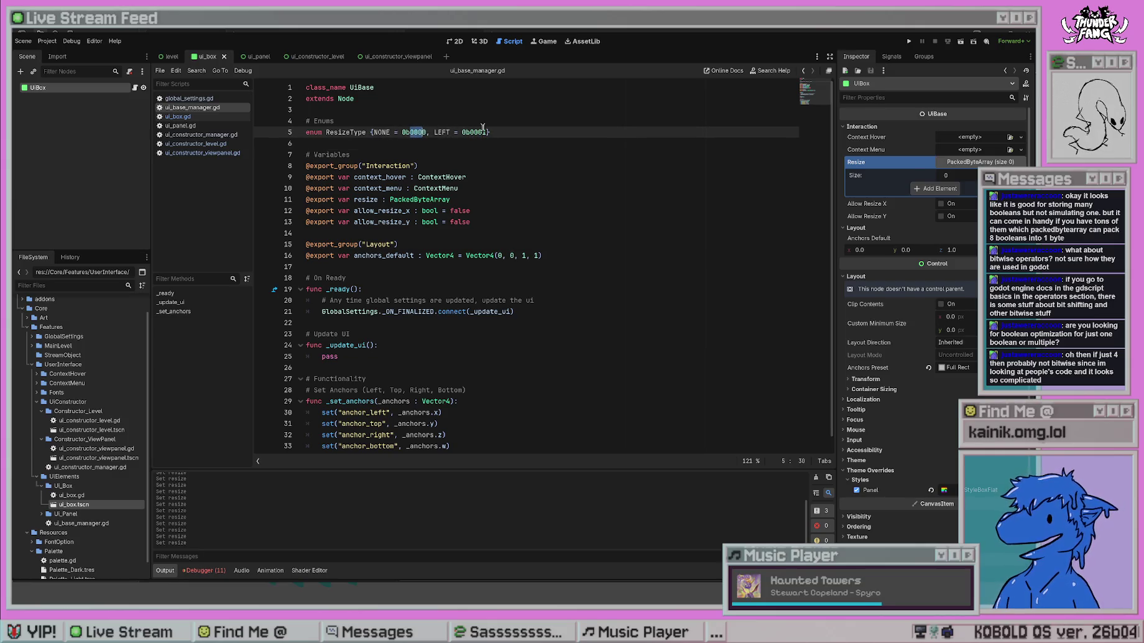
left_click_drag(470, 132, 491, 131)
key("Down")
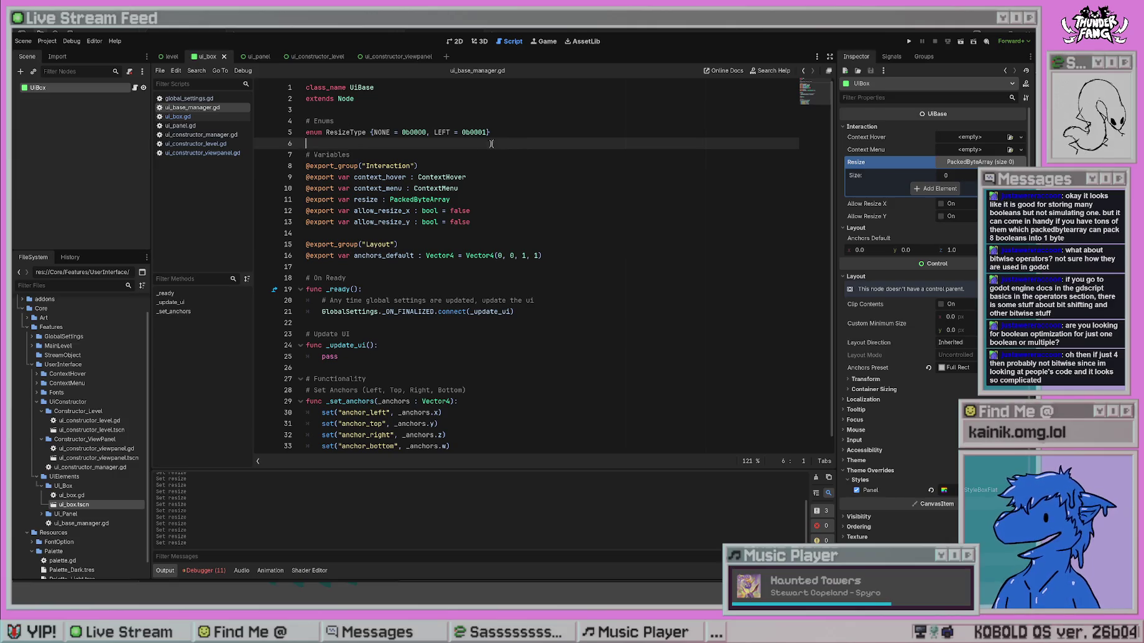
Append 'TOP = 0b0010, RIGHT = 0b0100,' to the enum after LEFT.
left_click(441, 176)
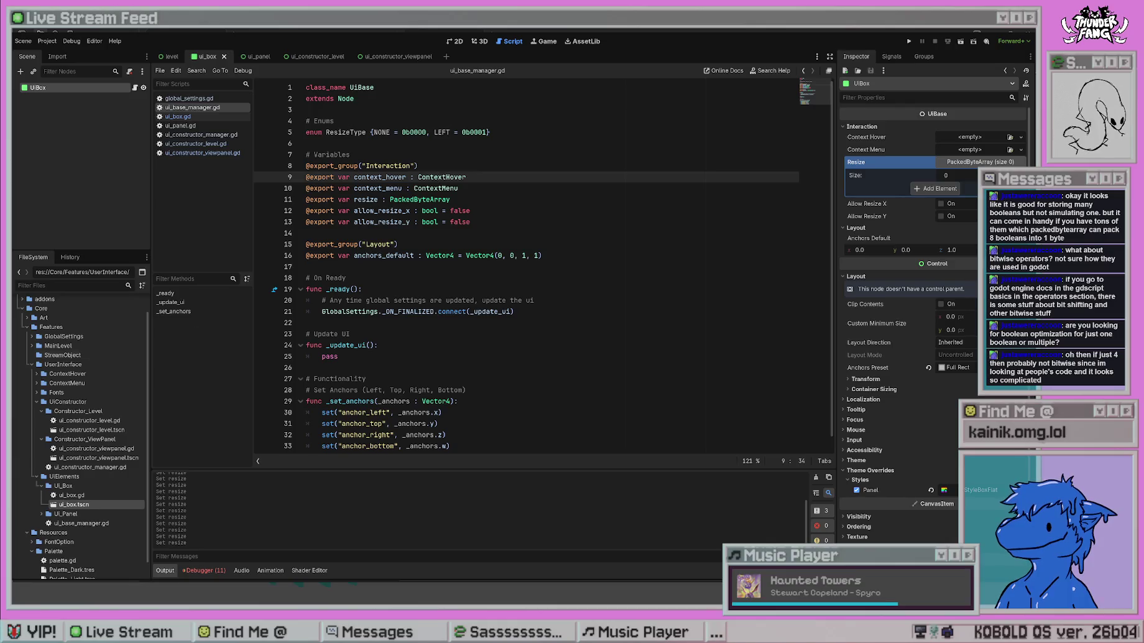
left_click(486, 130)
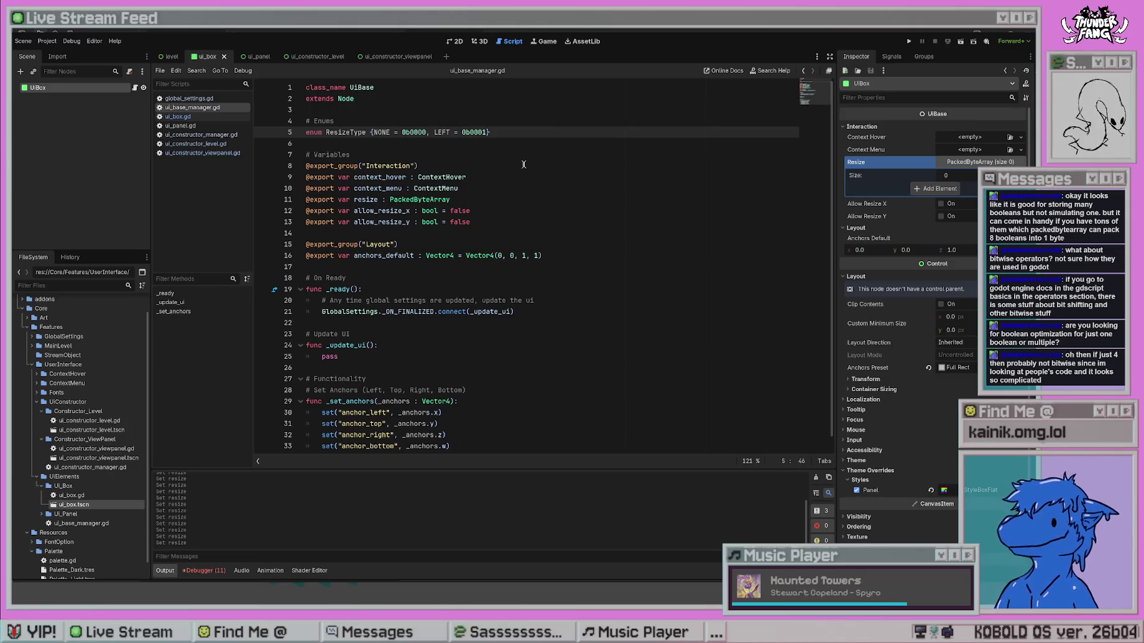
type(", RIGHT = 0b")
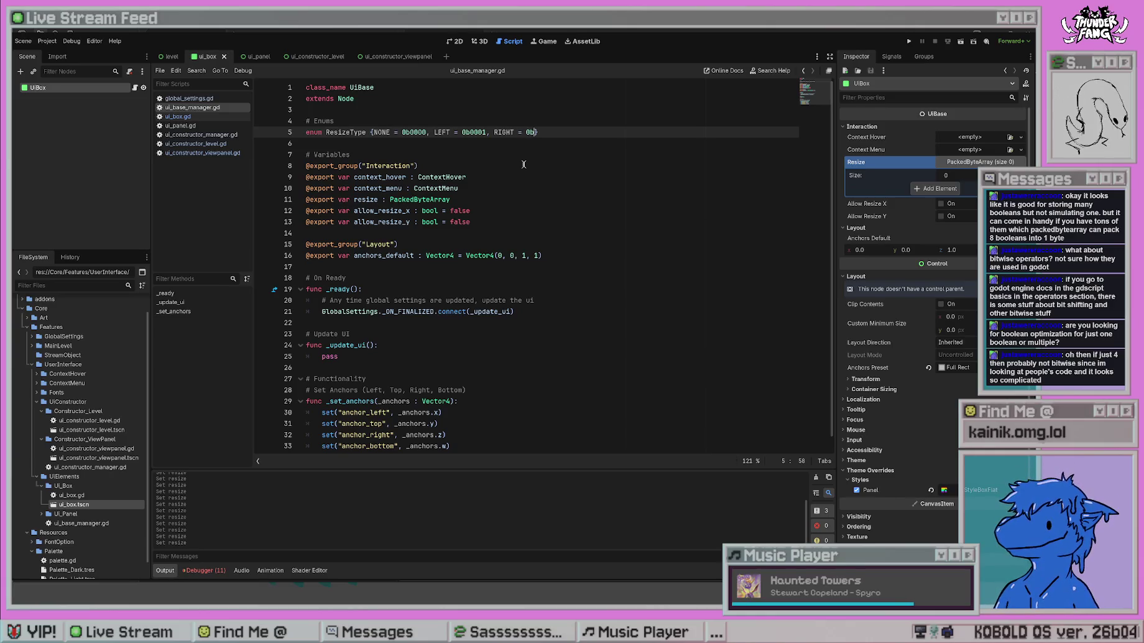
type("0")
key("BackSpace")
key("BackSpace")
key("BackSpace")
key("BackSpace")
key("BackSpace")
type("TOP")
type(" = ")
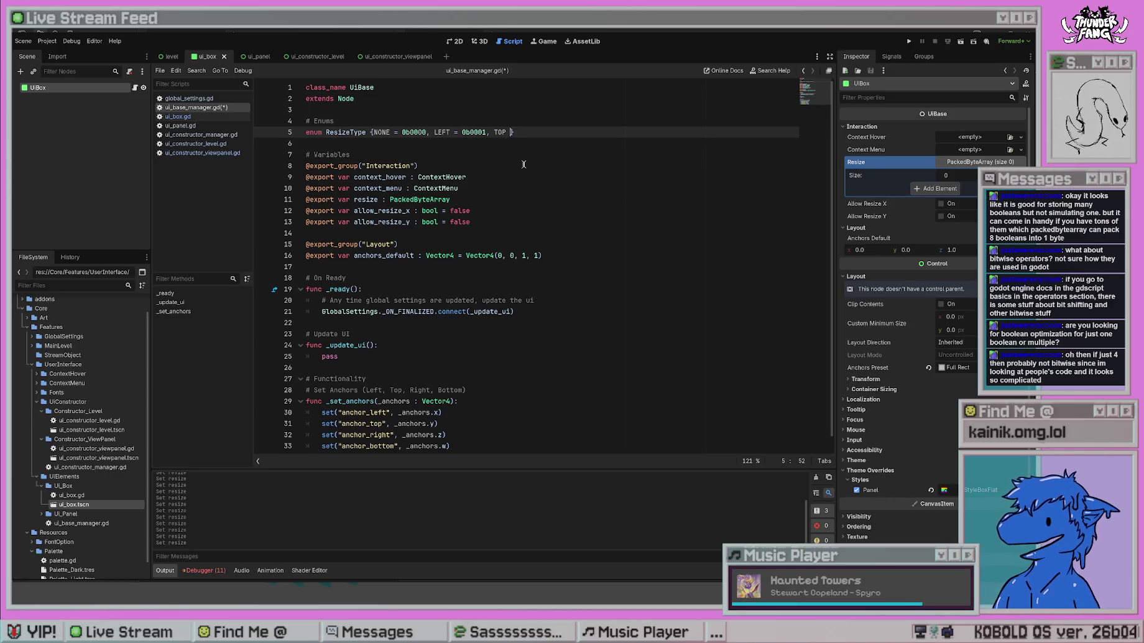
type("0b00")
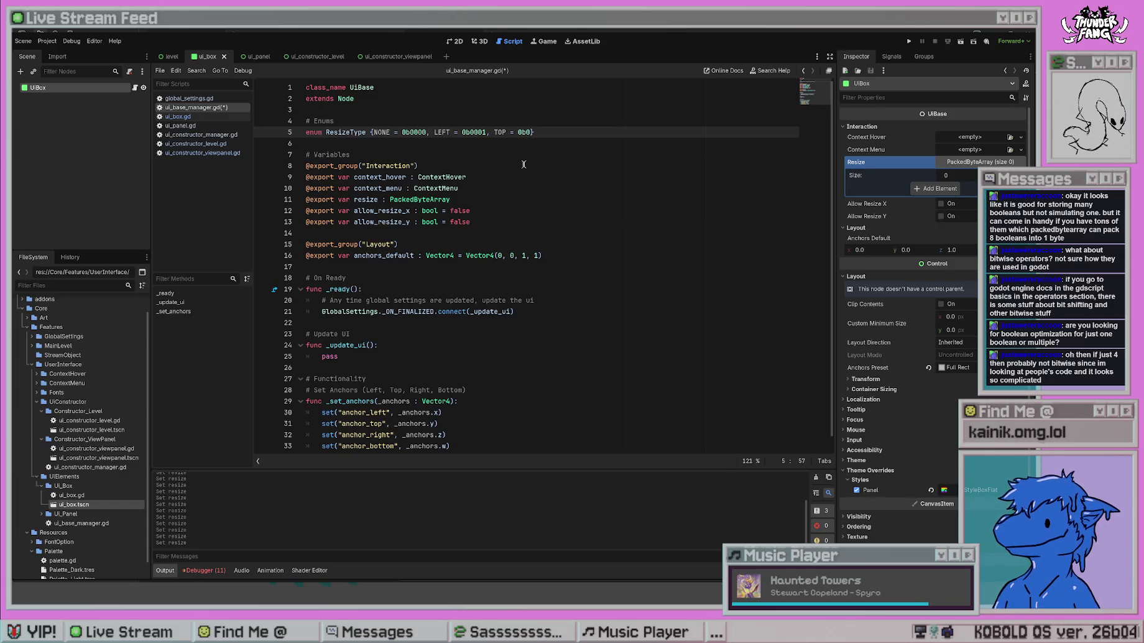
type("10")
type(", RIGHT = ")
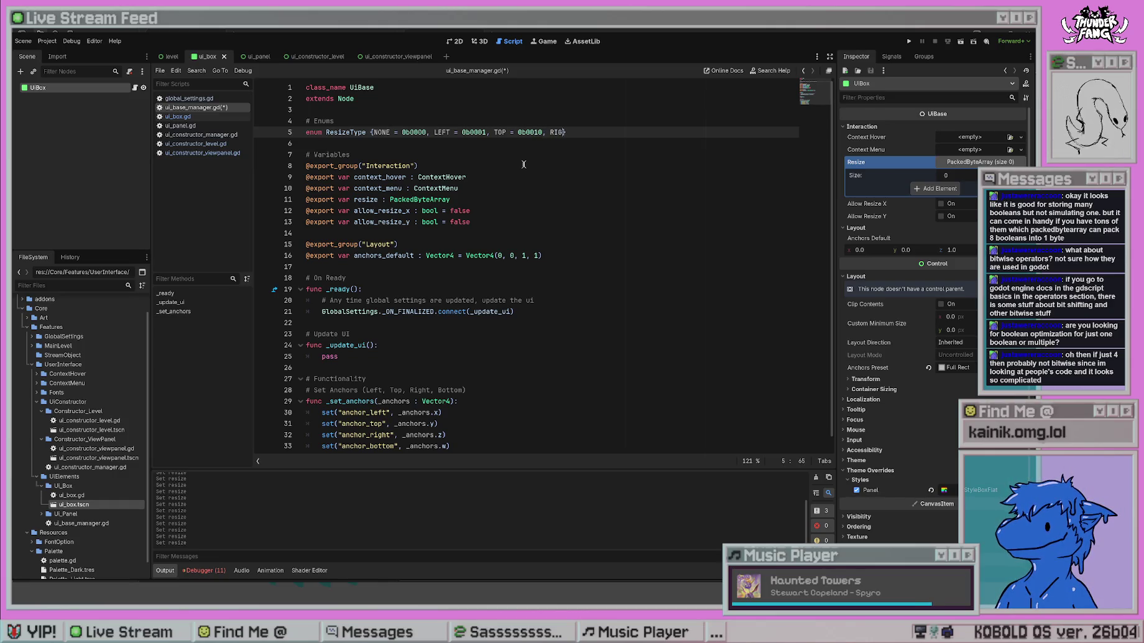
type("0b0")
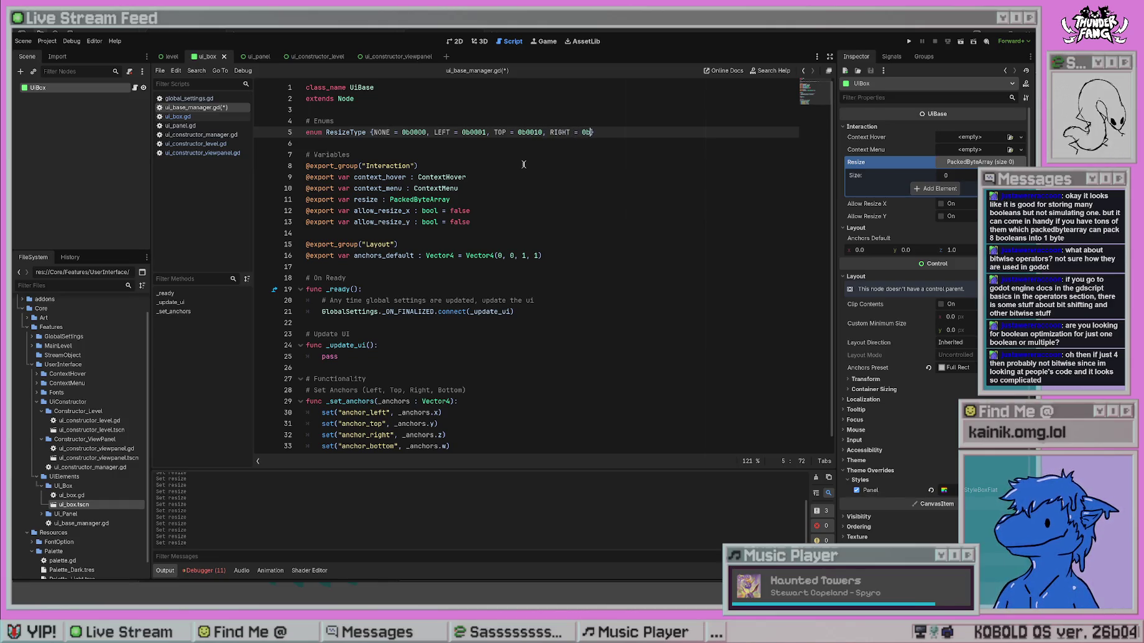
type("100")
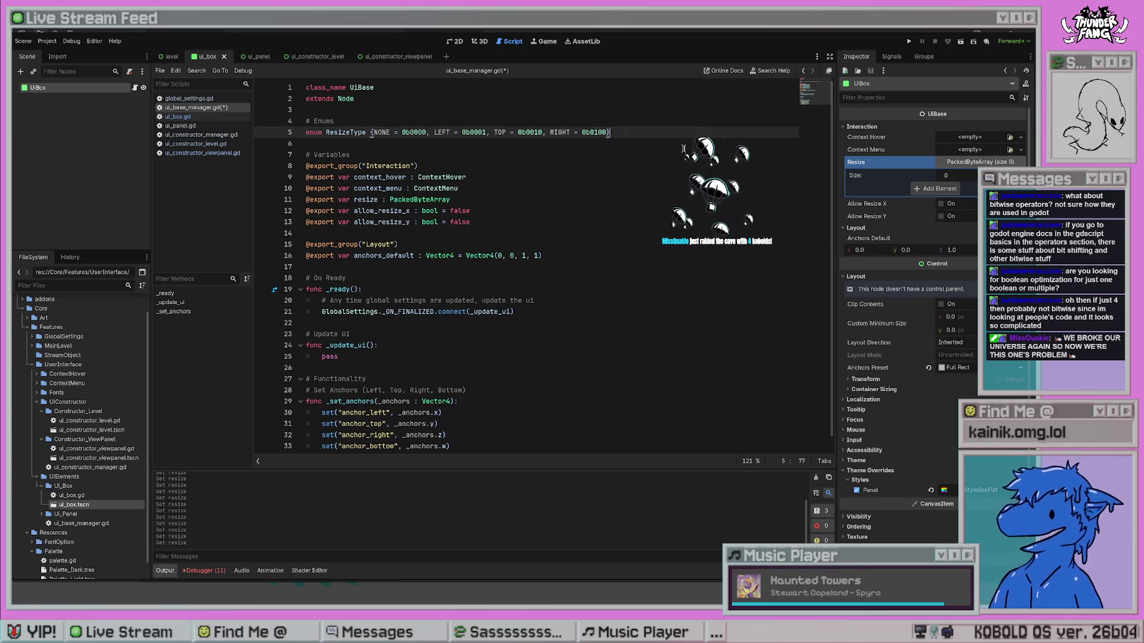
type(",")
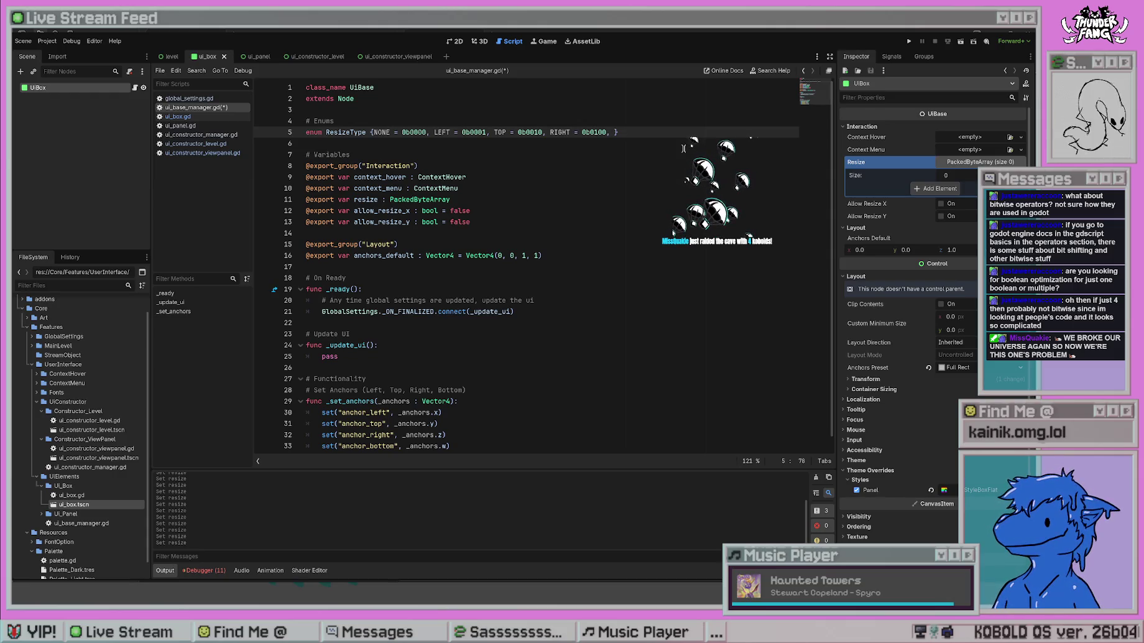
Delete the NONE = 0b0000 entry, save the script, and run the project.
left_click_drag(430, 133, 374, 128)
key("BackSpace")
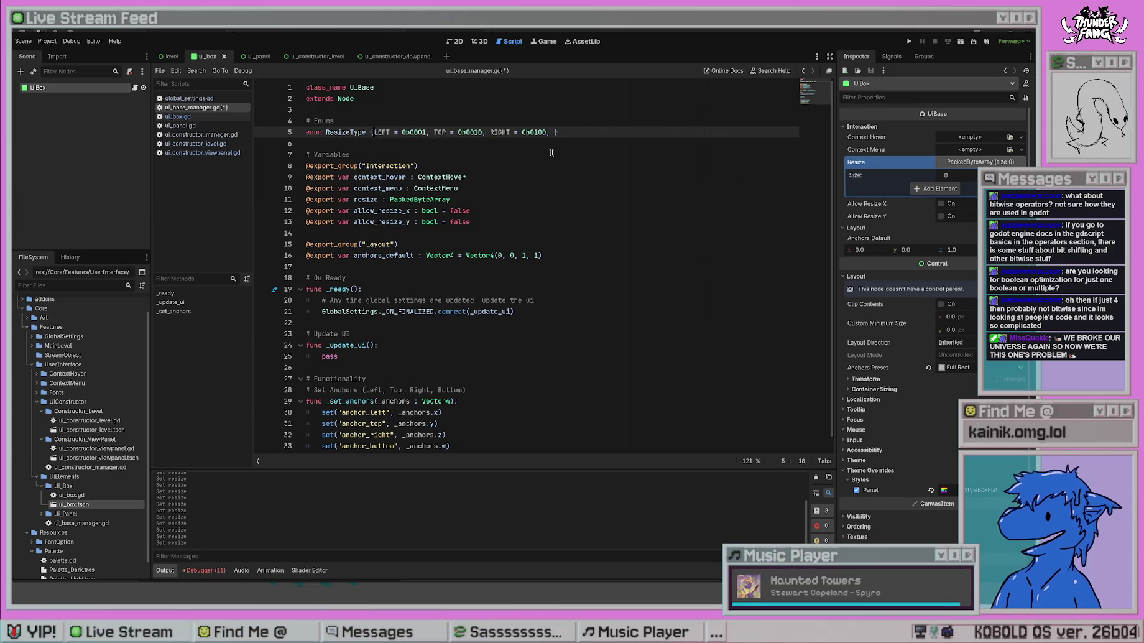
key("ctrl+s")
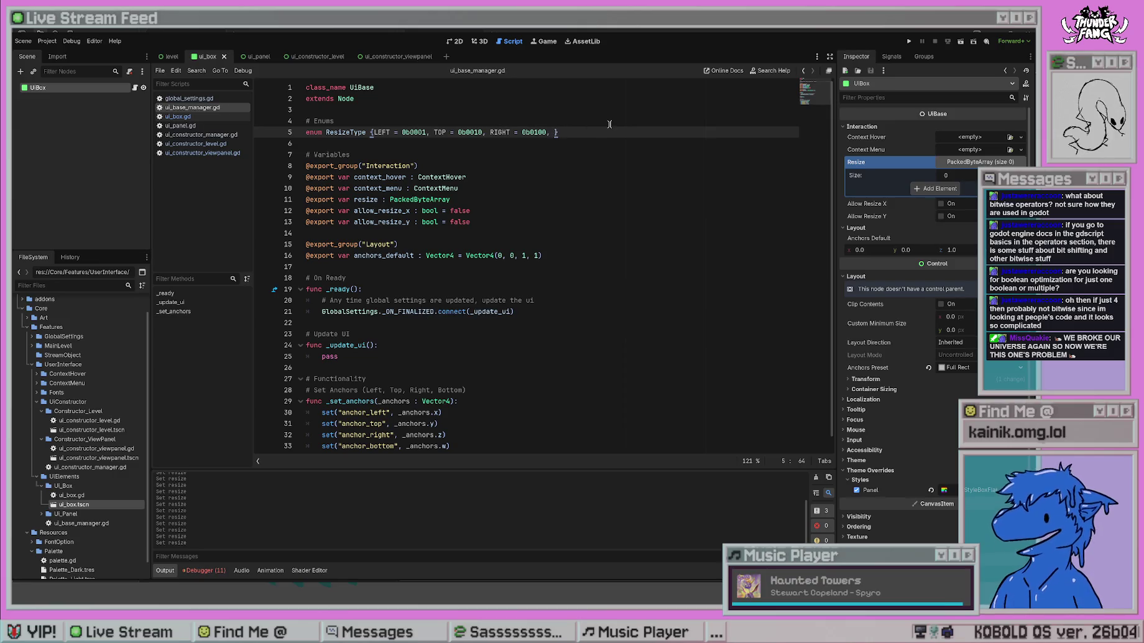
key("ctrl+z")
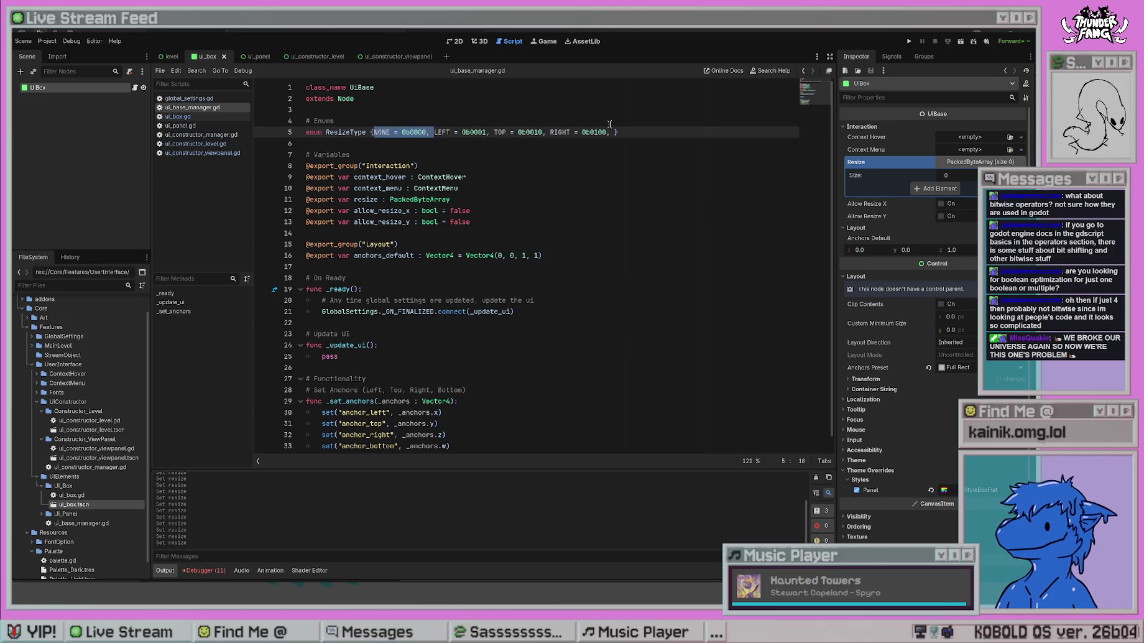
key("BackSpace")
key("ctrl+s")
left_click(551, 132)
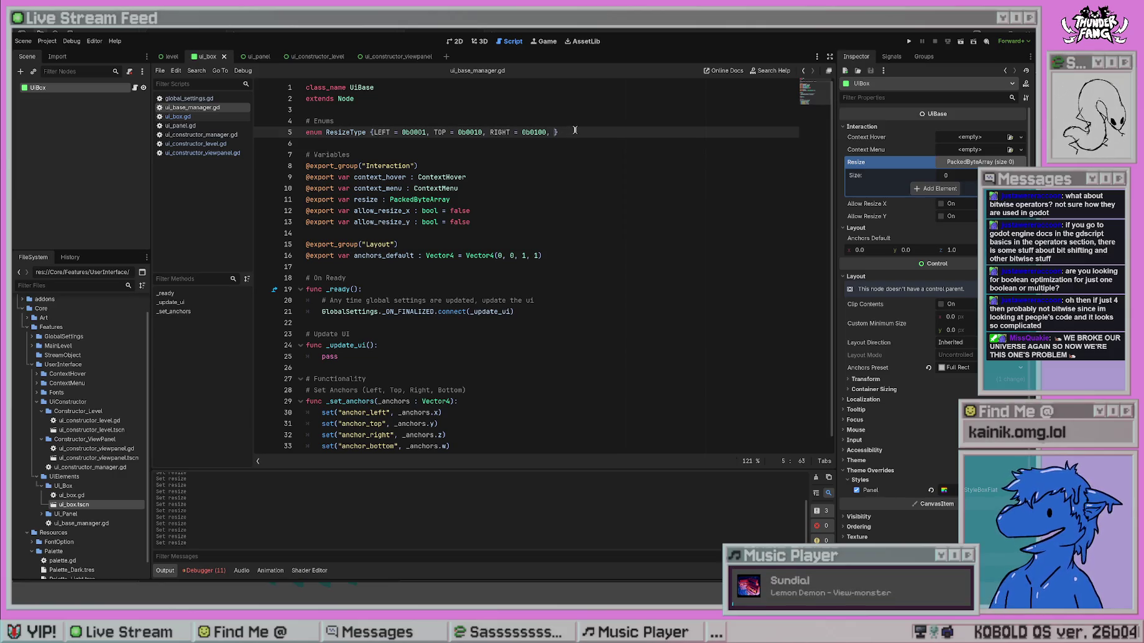
left_click(909, 41)
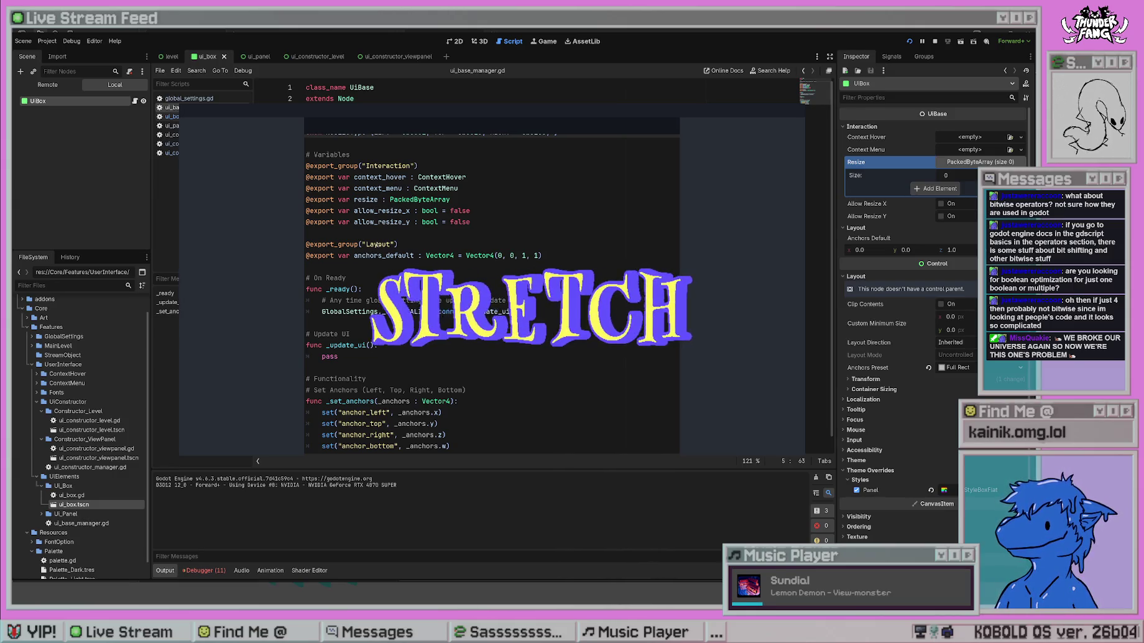
Stop the game, end the ResizeType enum with BOTTOM = 0b1000, and save.
key("F8")
left_click(481, 176)
left_click(554, 132)
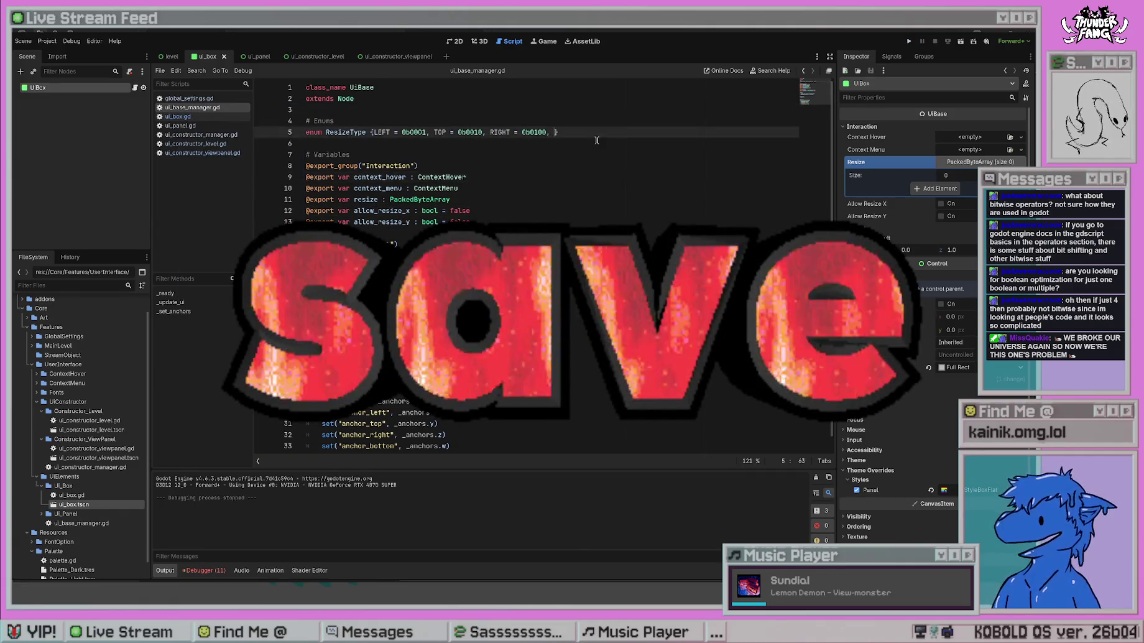
type("BOTTOM")
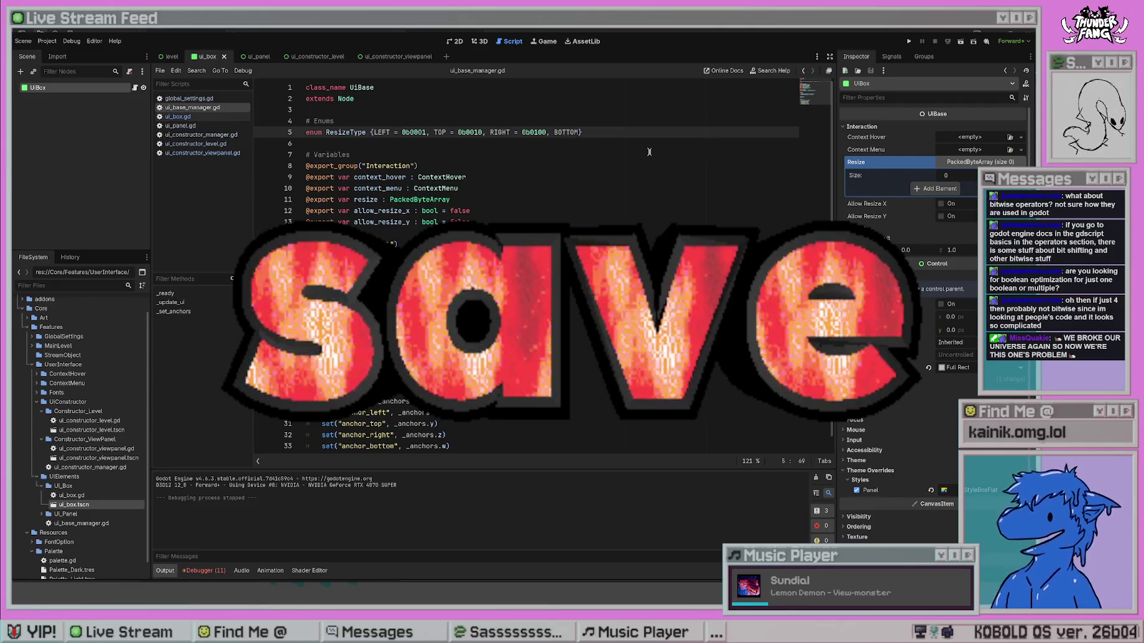
type(" = 0b")
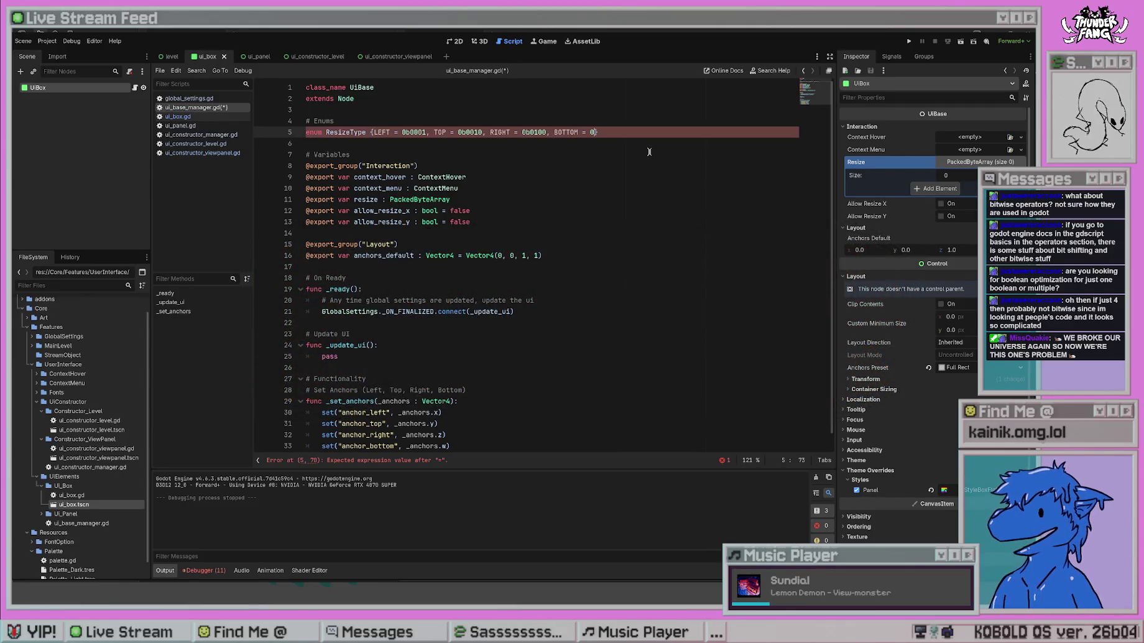
type("100")
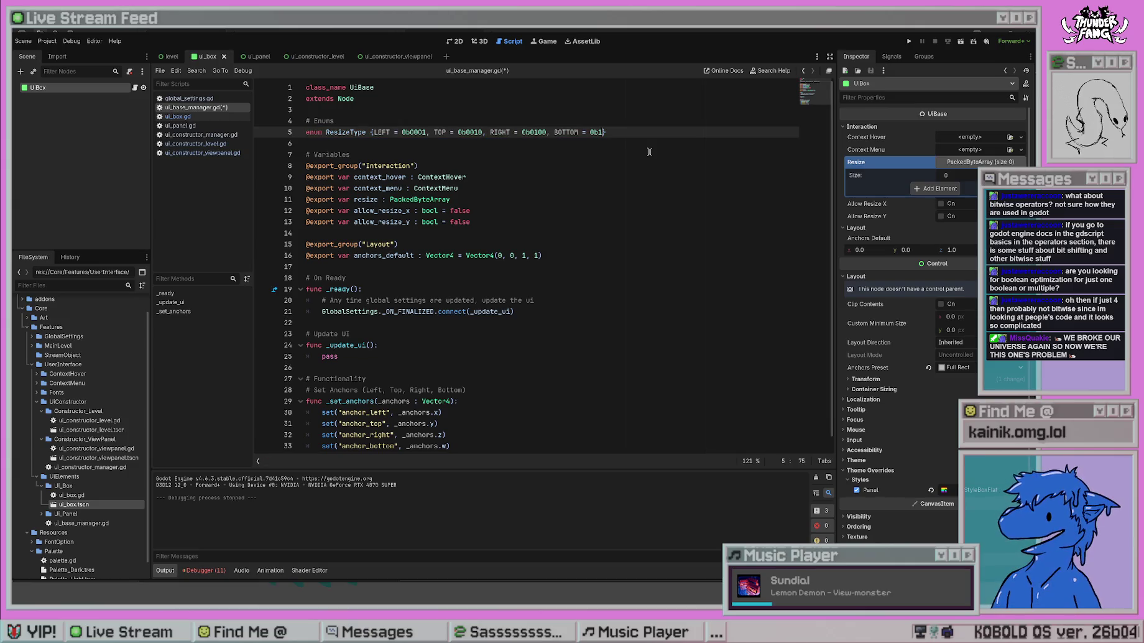
key("ctrl+s")
left_click(649, 154)
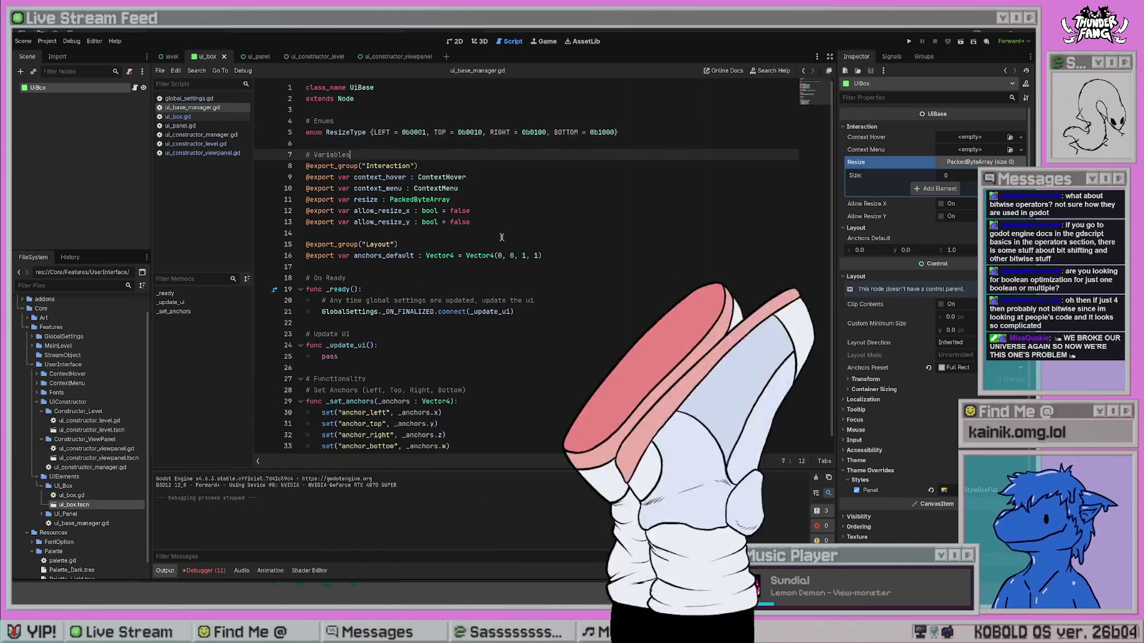
left_click_drag(618, 132, 306, 121)
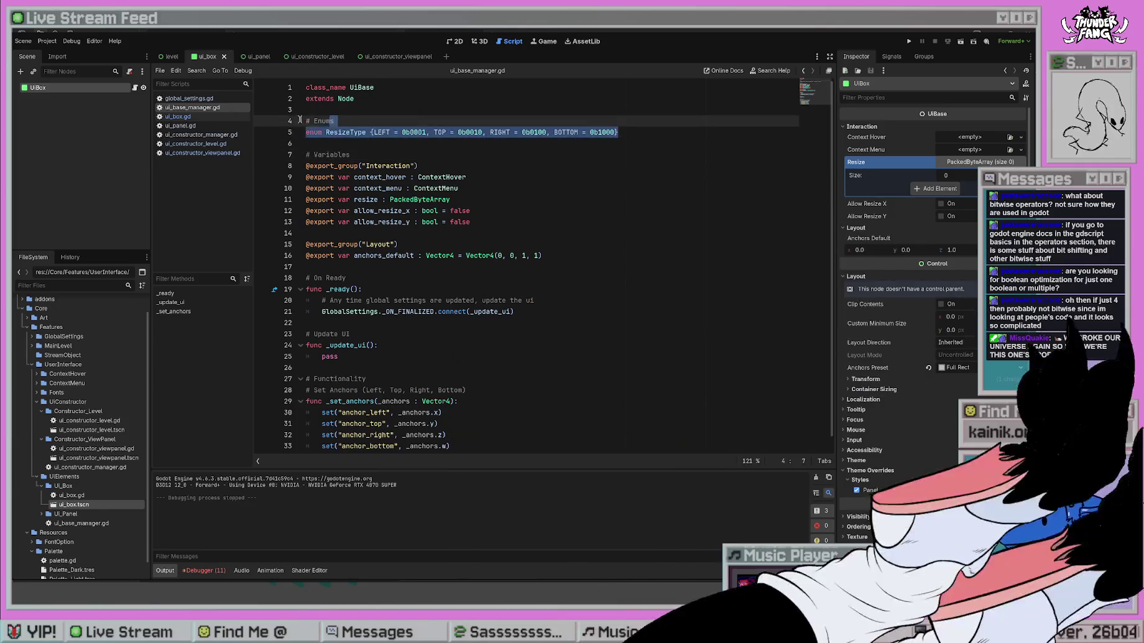
left_click(549, 207)
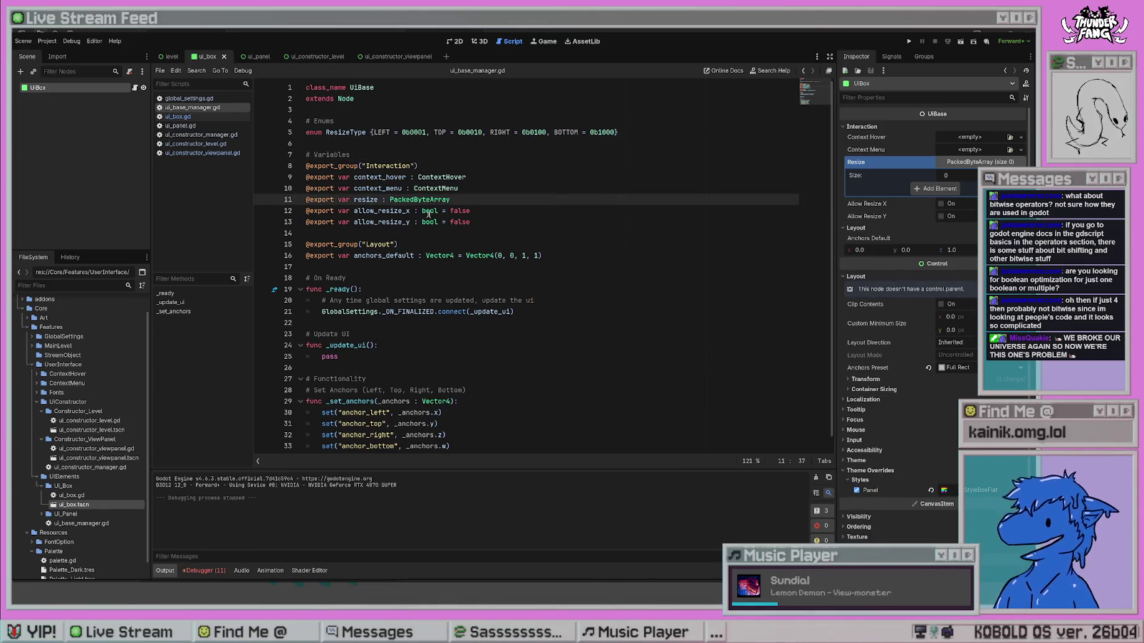
left_click_drag(492, 223, 207, 202)
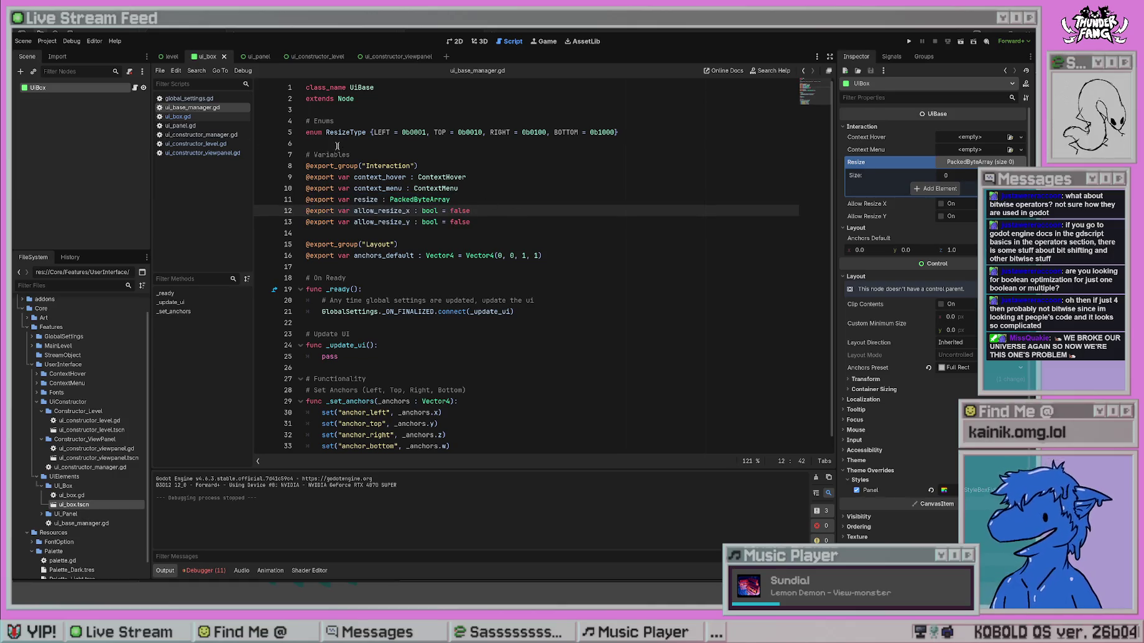
left_click_drag(305, 131, 314, 131)
left_click_drag(410, 132, 426, 132)
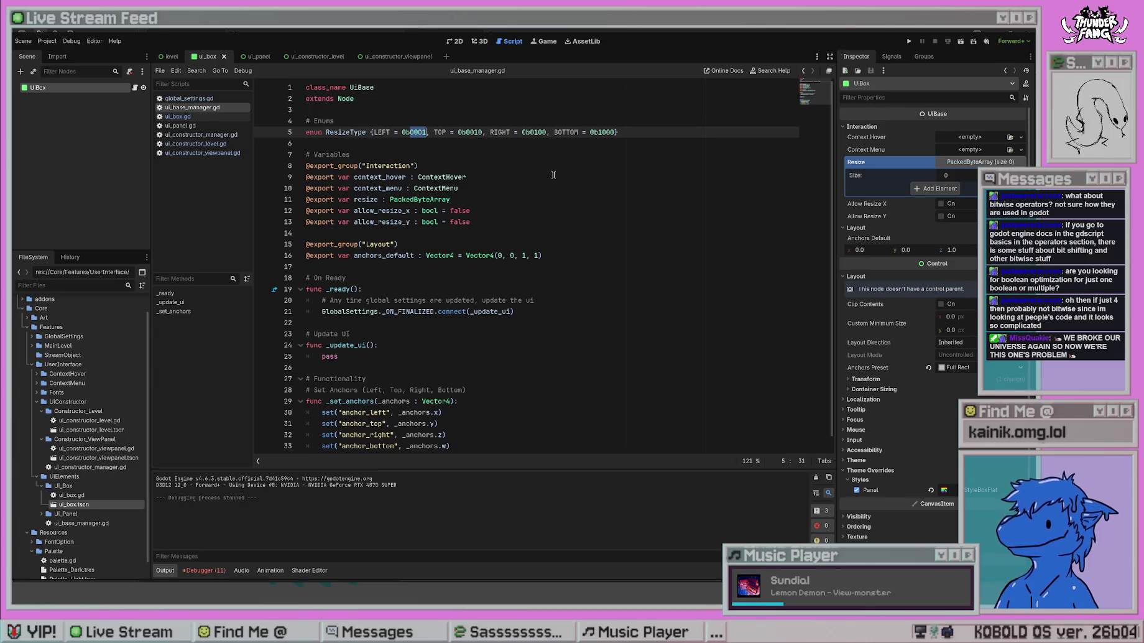
left_click(527, 217)
left_click(482, 201)
Retype resize from PackedByteArray to ResizeType, dropping the allow_resize flags, and save.
left_click_drag(478, 221, 390, 200)
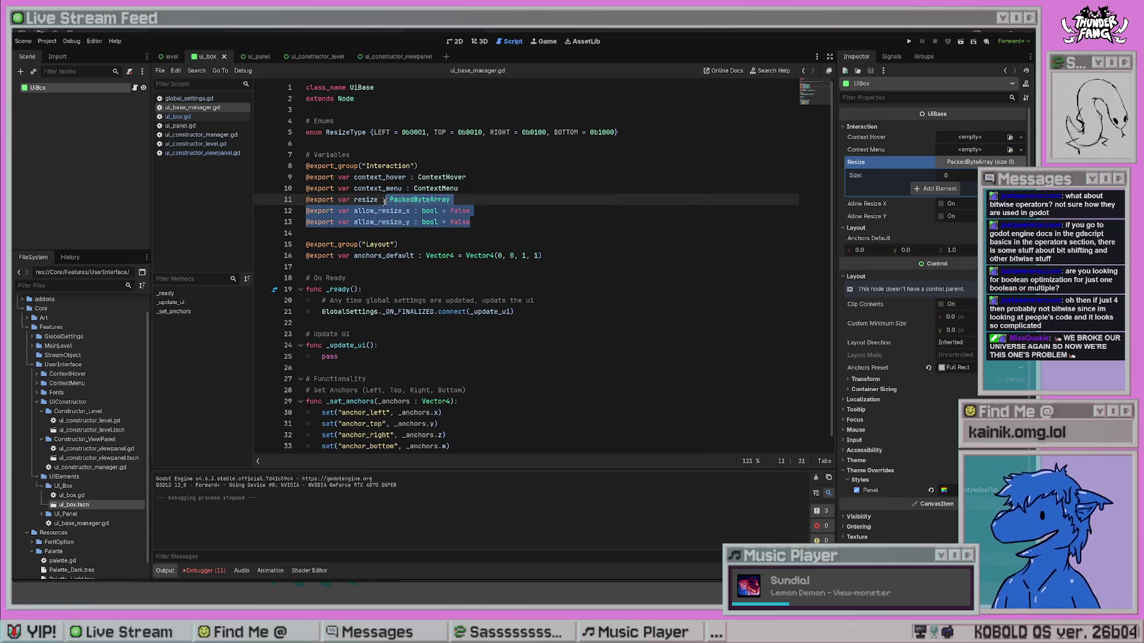
type("Resize")
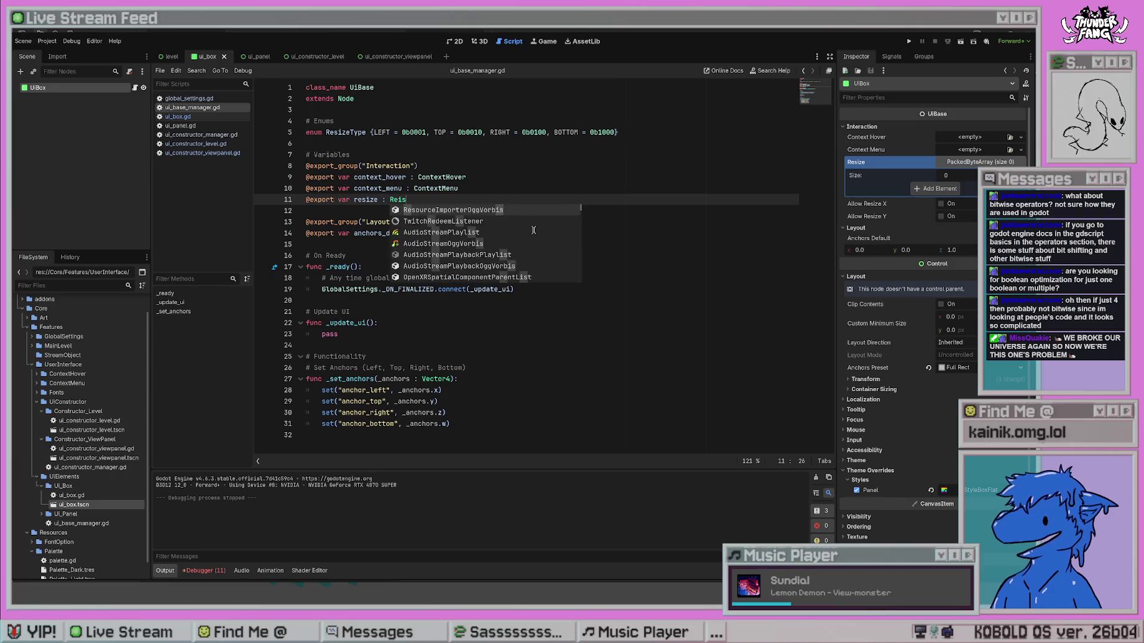
type("T")
key("Return")
left_click(533, 233)
key("ctrl+s")
left_click(585, 176)
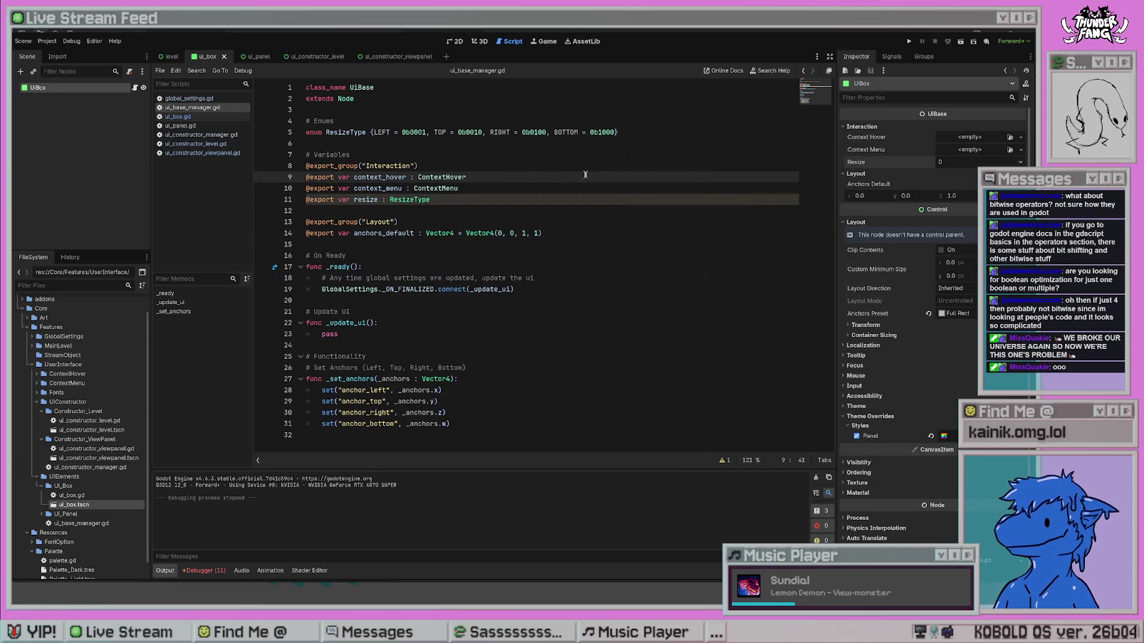
Delete the Enums comment and ResizeType enum from ui_base_manager.gd and save.
left_click_drag(621, 132, 277, 121)
key("ctrl+c")
key("BackSpace")
key("BackSpace")
key("BackSpace")
key("ctrl+s")
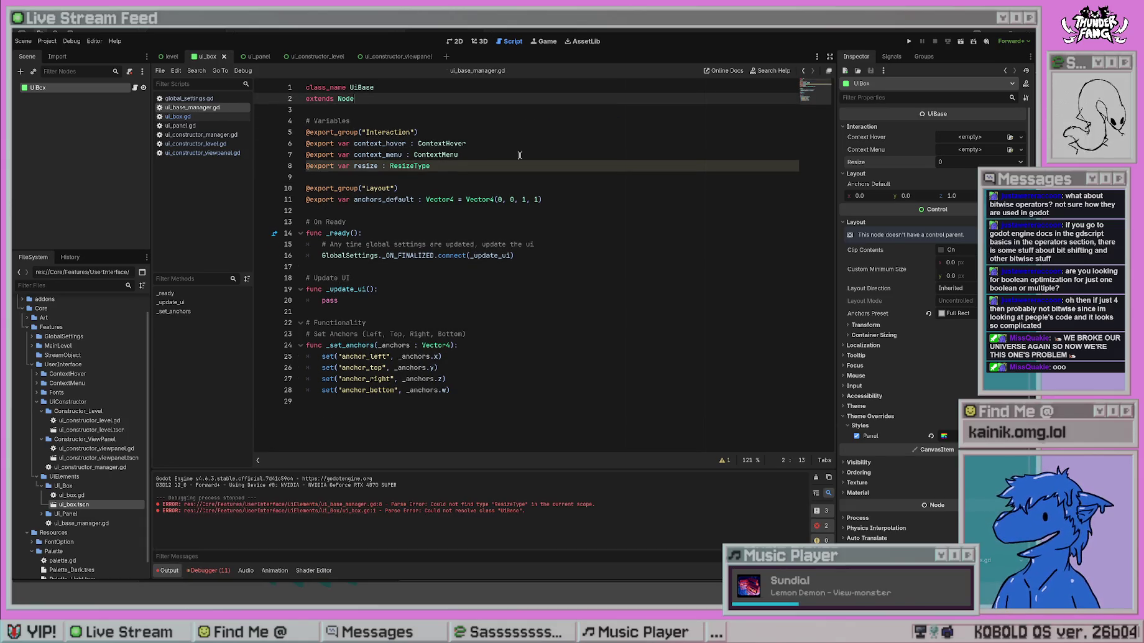
left_click(520, 155)
left_click(187, 99)
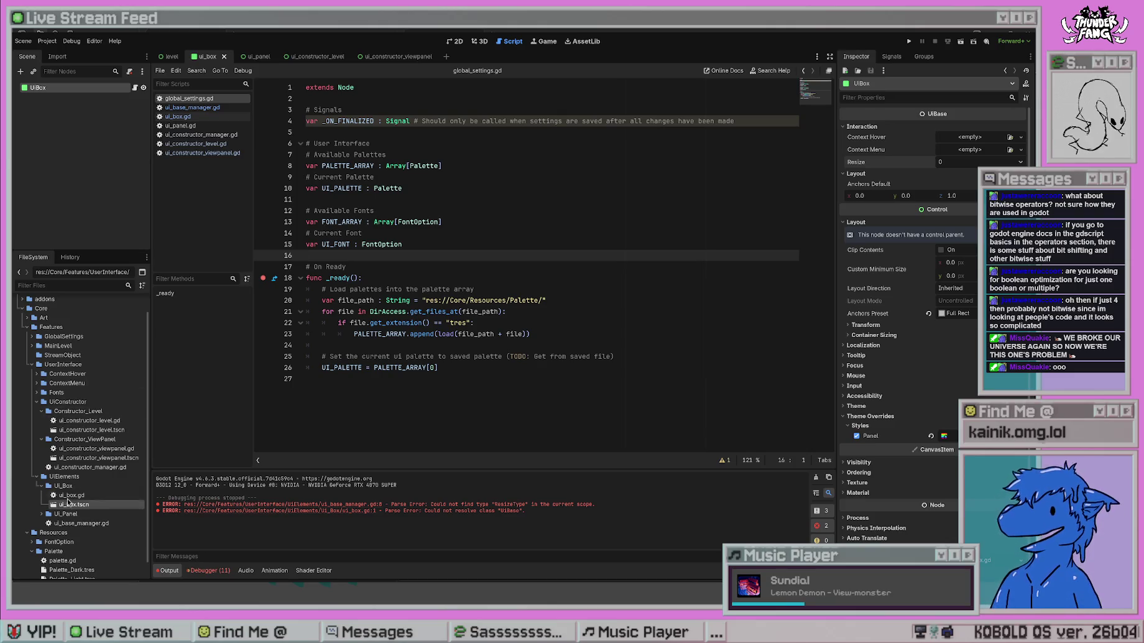
Paste the Enums comment and ResizeType enum (LEFT to BOTTOM) below extends Node in global_classes.gd.
scroll(69, 504, "down", 1)
scroll(68, 428, "up", 3)
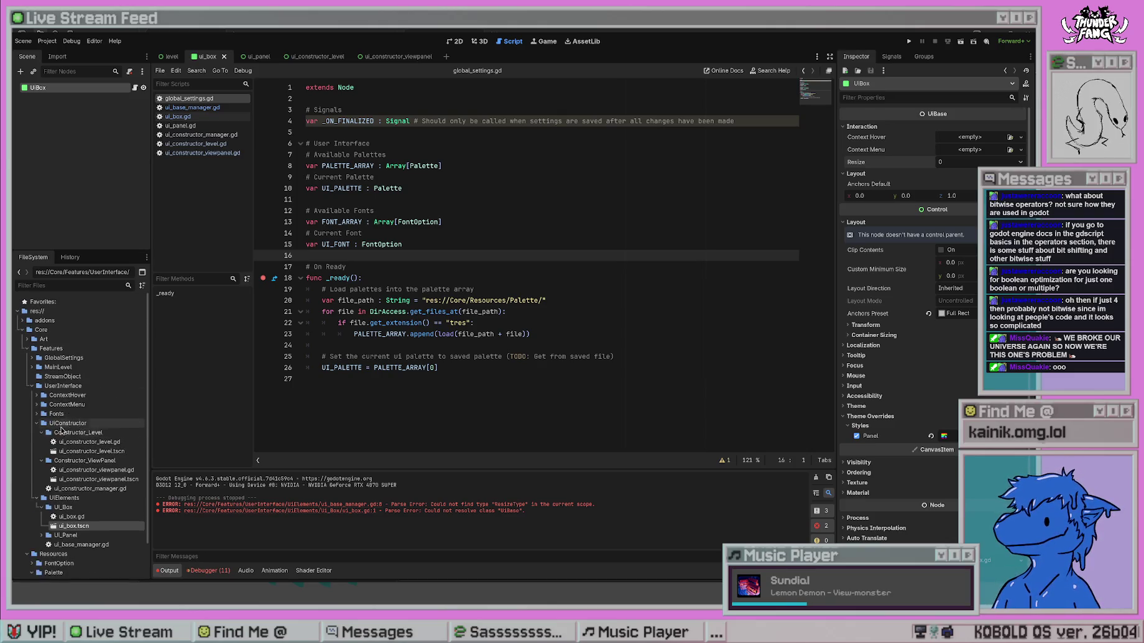
left_click(32, 359)
double_click(63, 367)
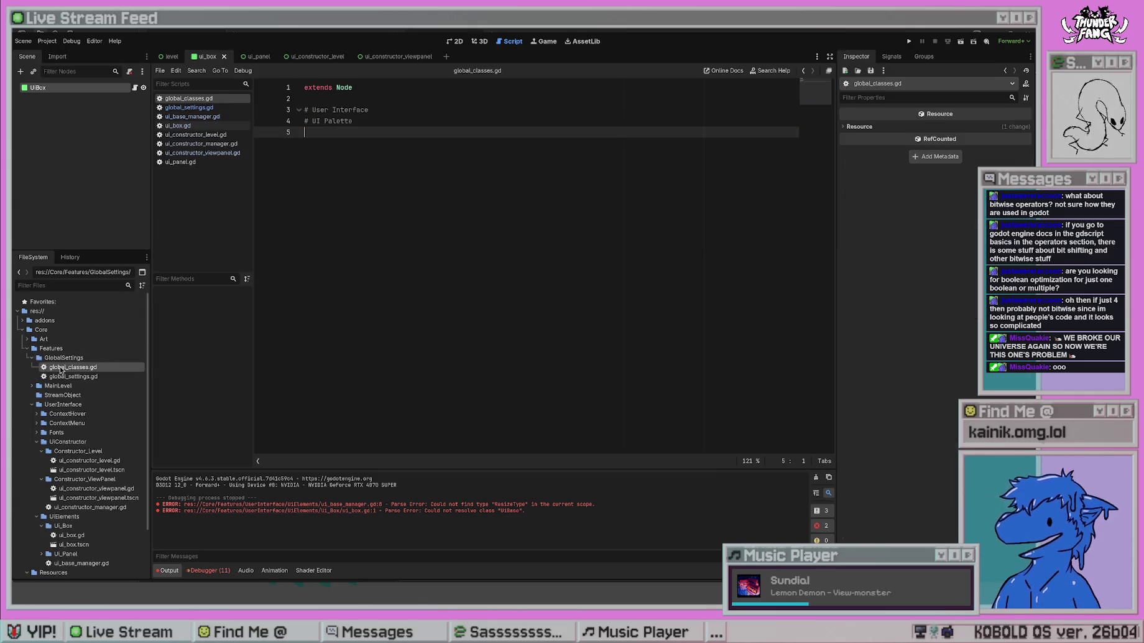
left_click(398, 98)
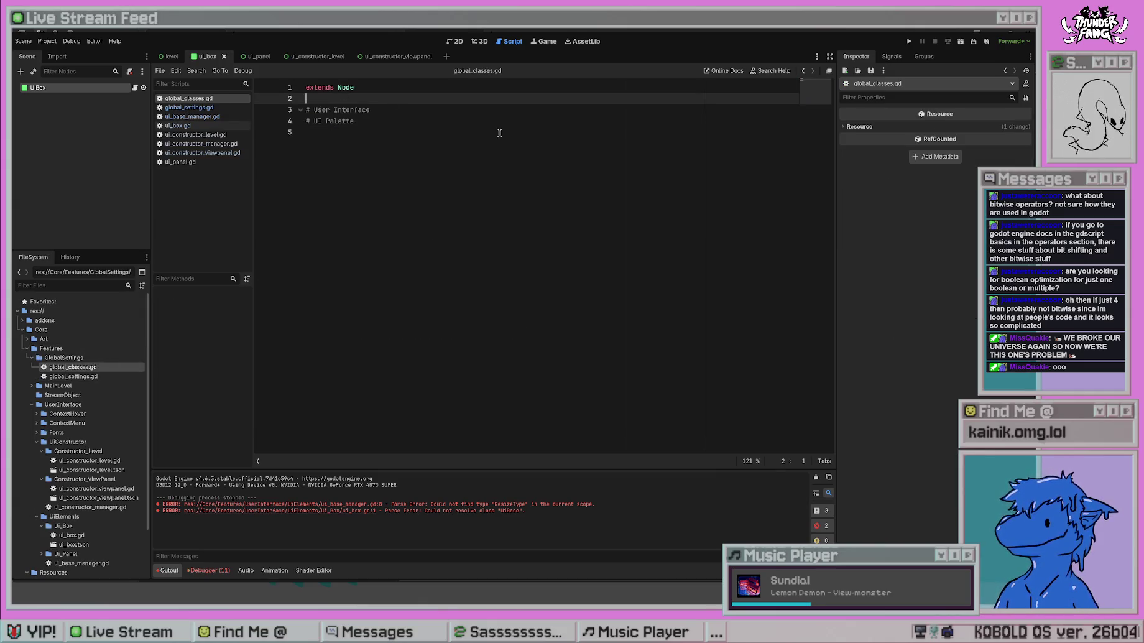
key("Return")
key("Return")
key("Up")
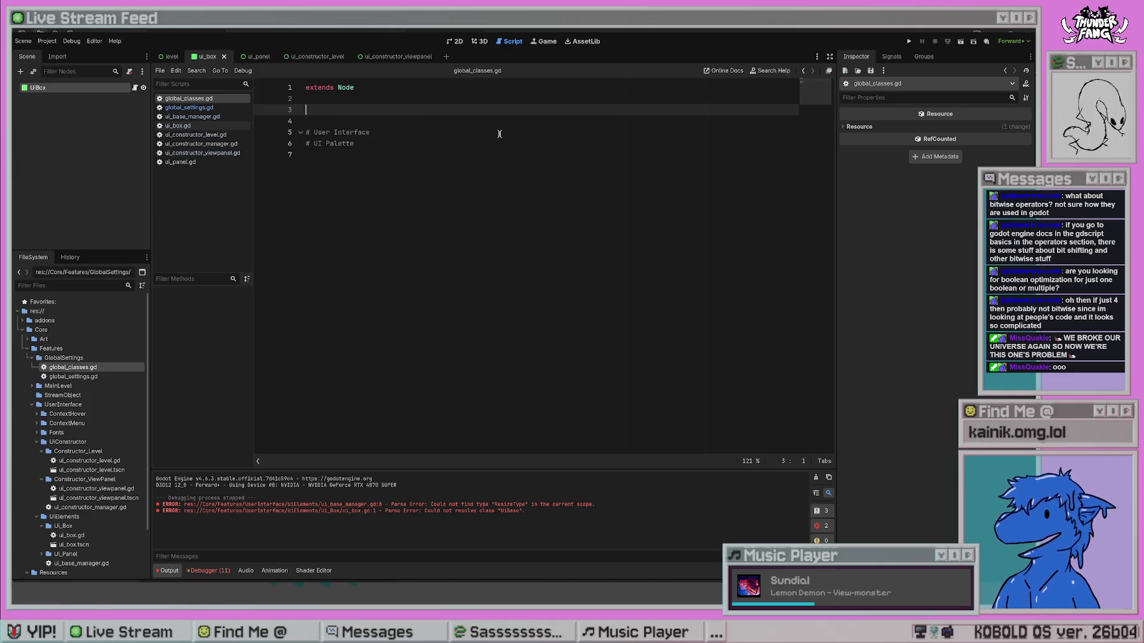
key("ctrl+v")
key("Down")
key("Down")
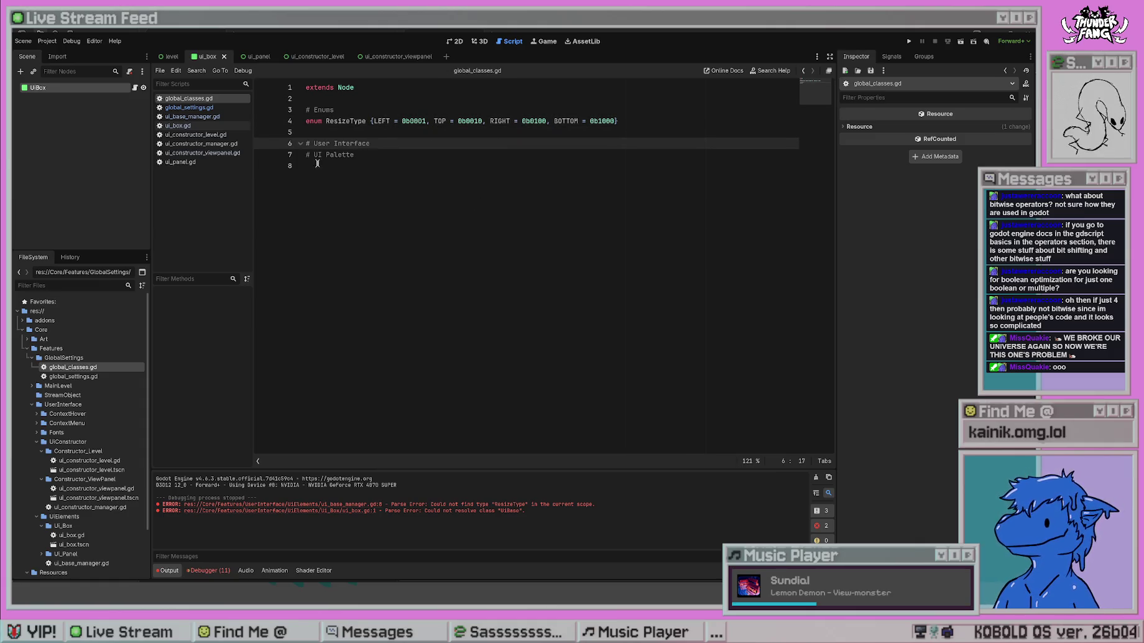
left_click(186, 107)
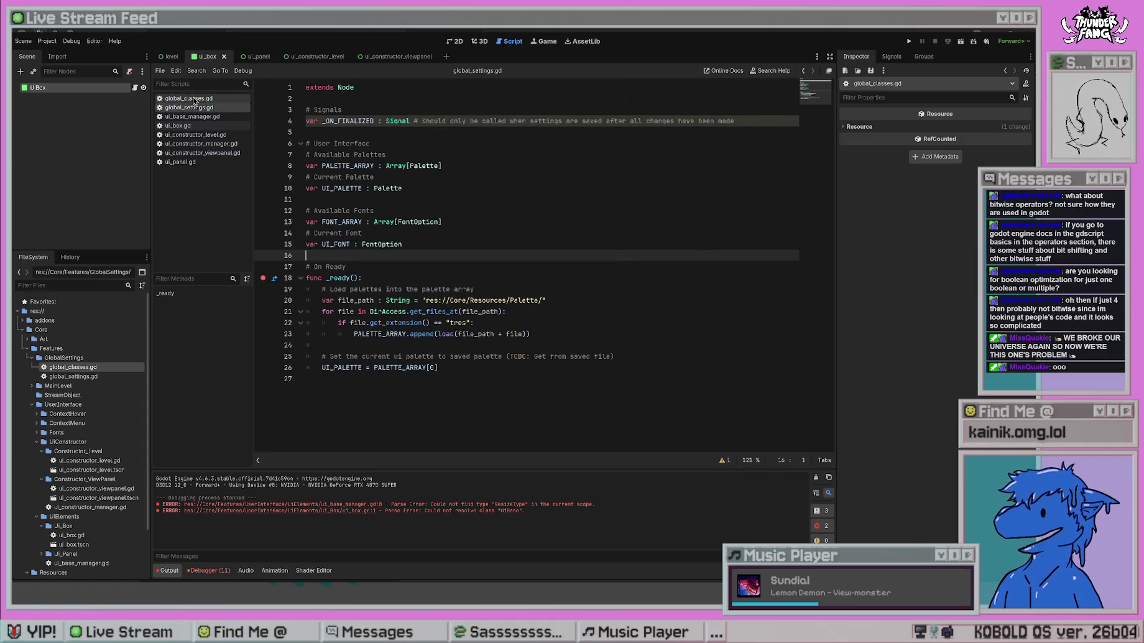
Change the resize export's type on line 8 to GlobalClasses.ResizeType.
key("alt+Left")
key("alt+Right")
left_click(180, 161)
left_click(187, 125)
left_click(187, 117)
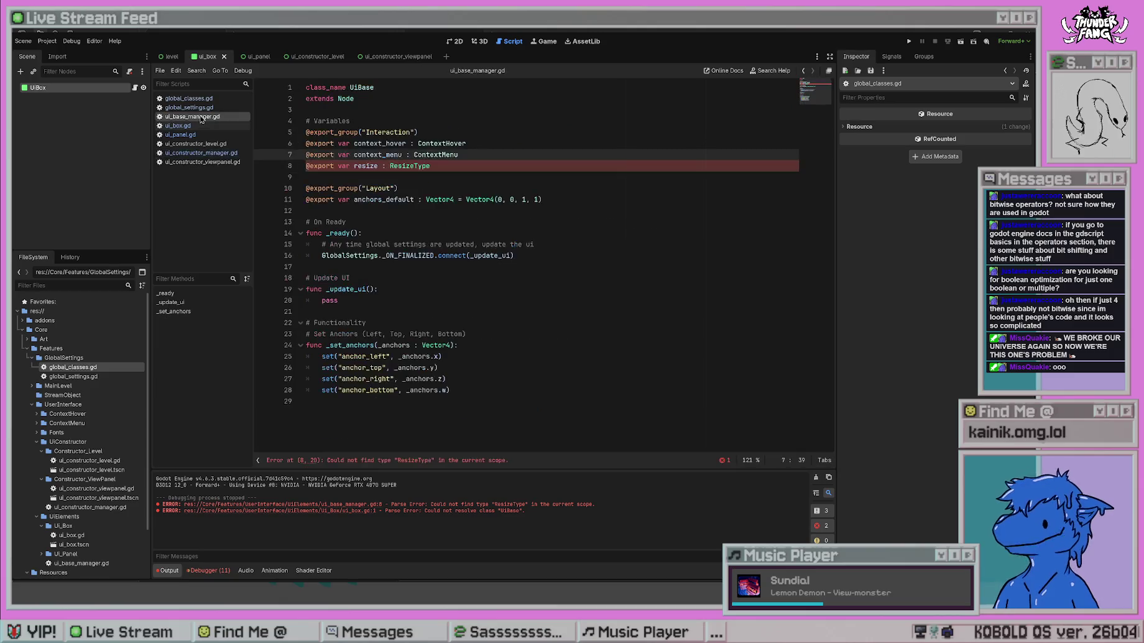
left_click(438, 165)
type("GlobalClasses.")
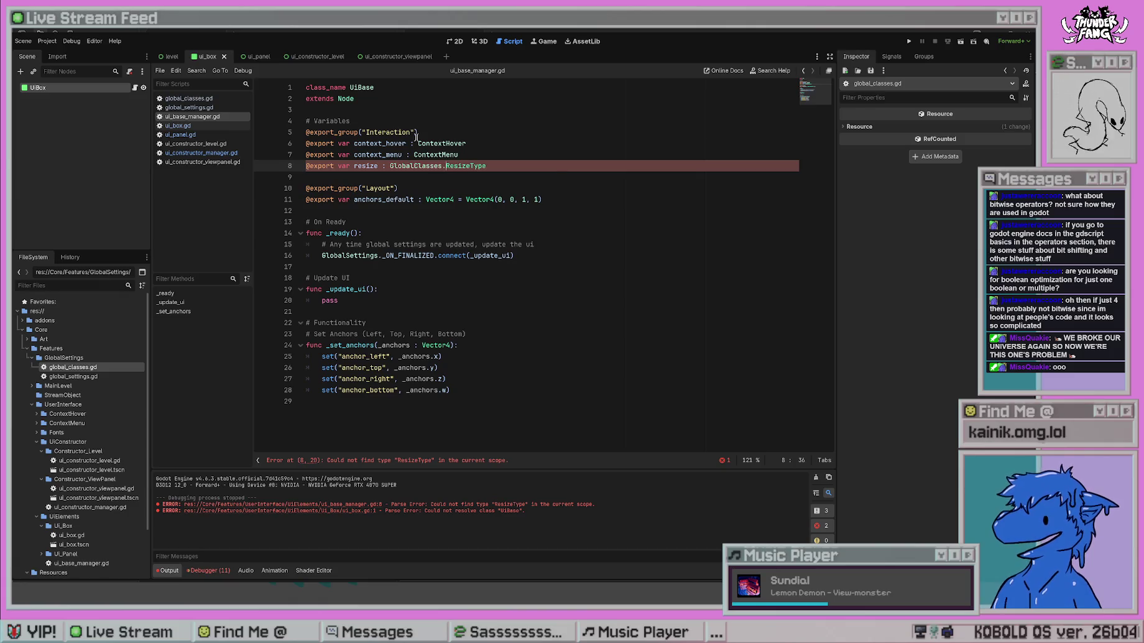
key("Return")
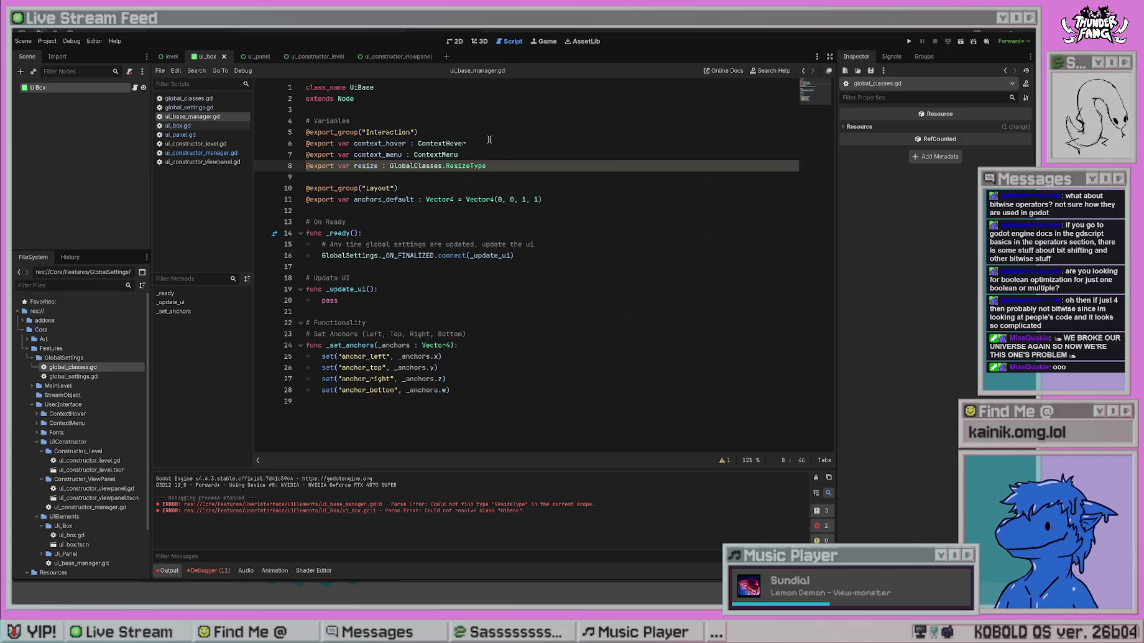
left_click(216, 127)
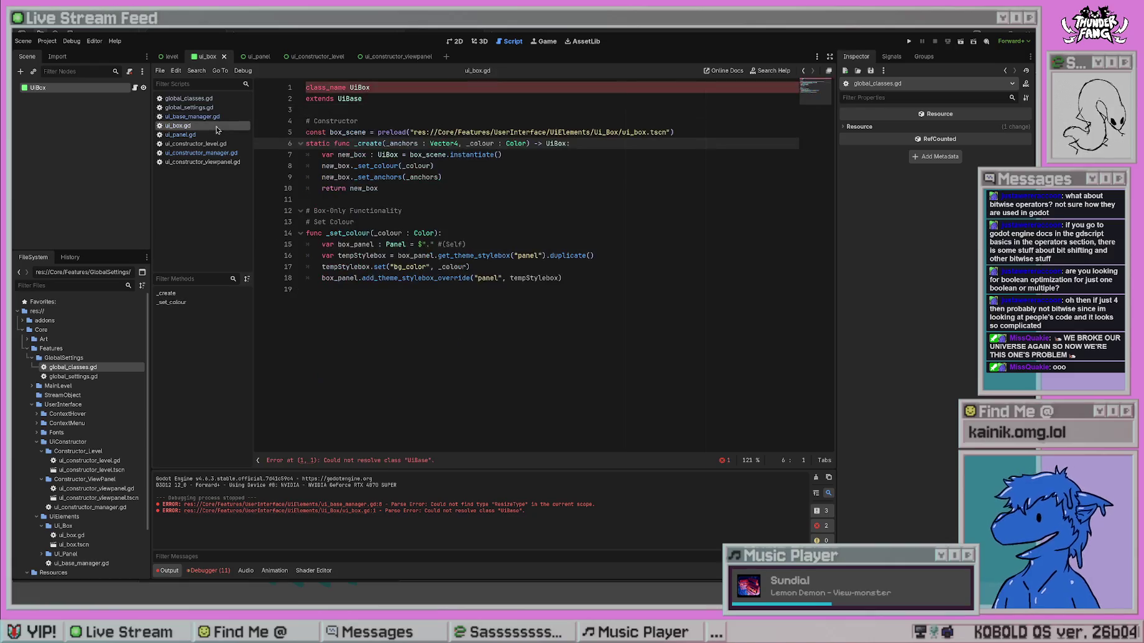
Try UiBox's Resize as Top and Right in the Inspector, then undo.
left_click(105, 93)
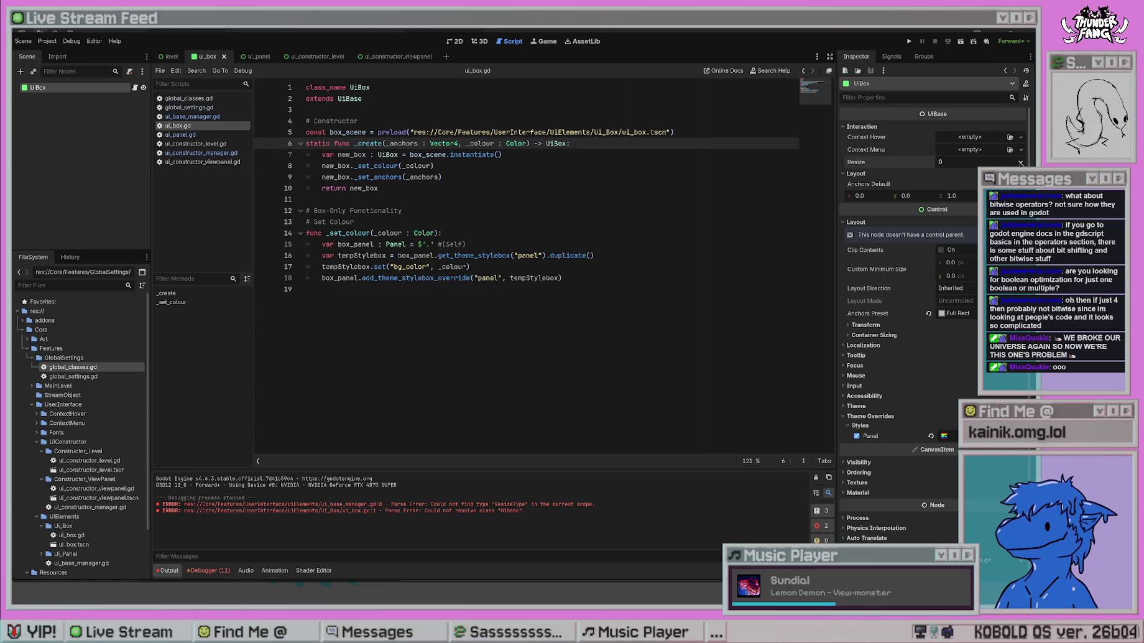
left_click(958, 194)
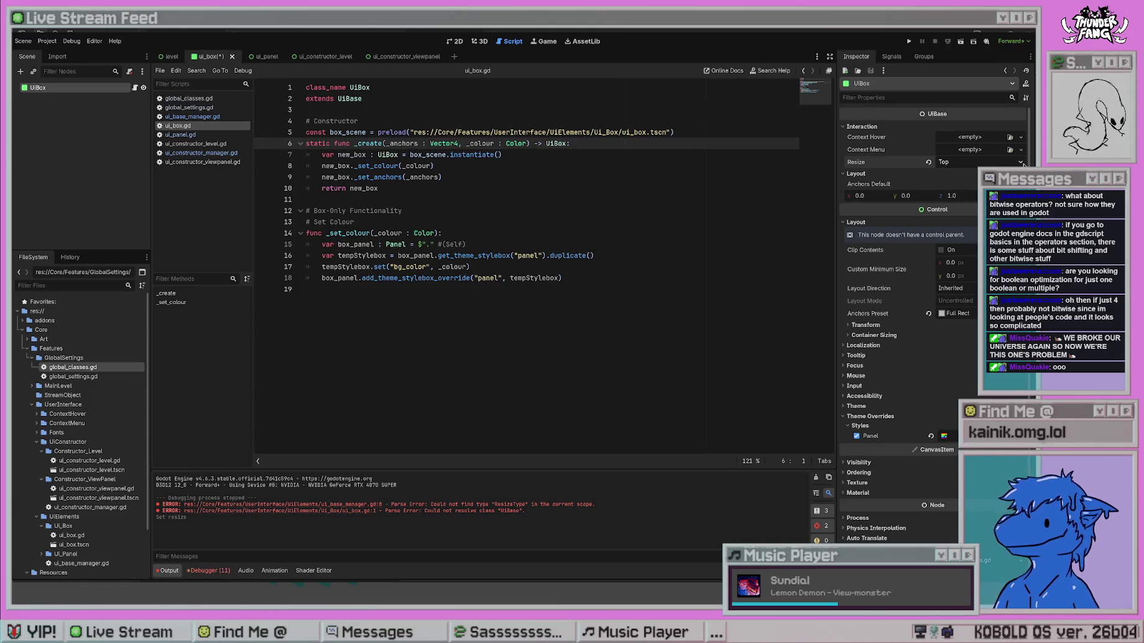
left_click(973, 196)
key("ctrl+z")
key("ctrl+z")
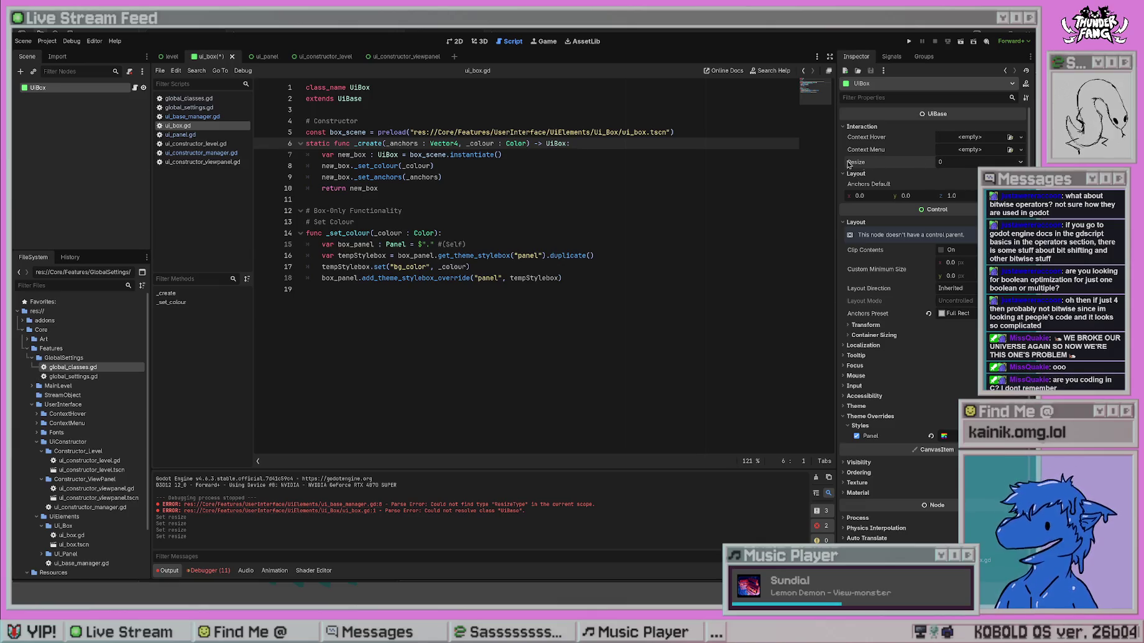
left_click(528, 166)
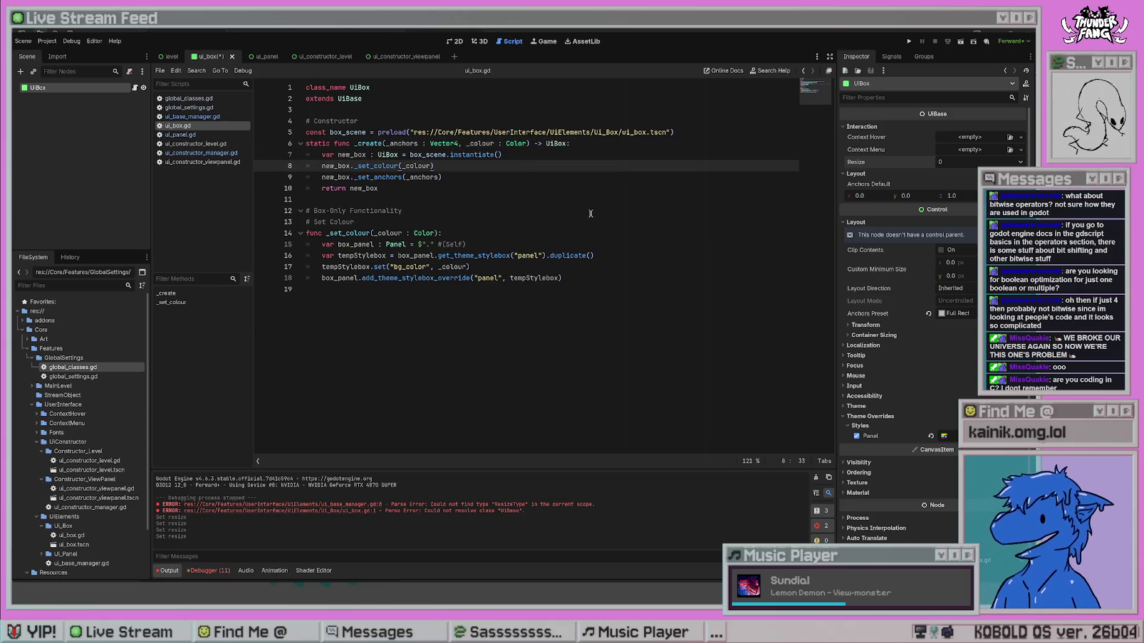
left_click(195, 117)
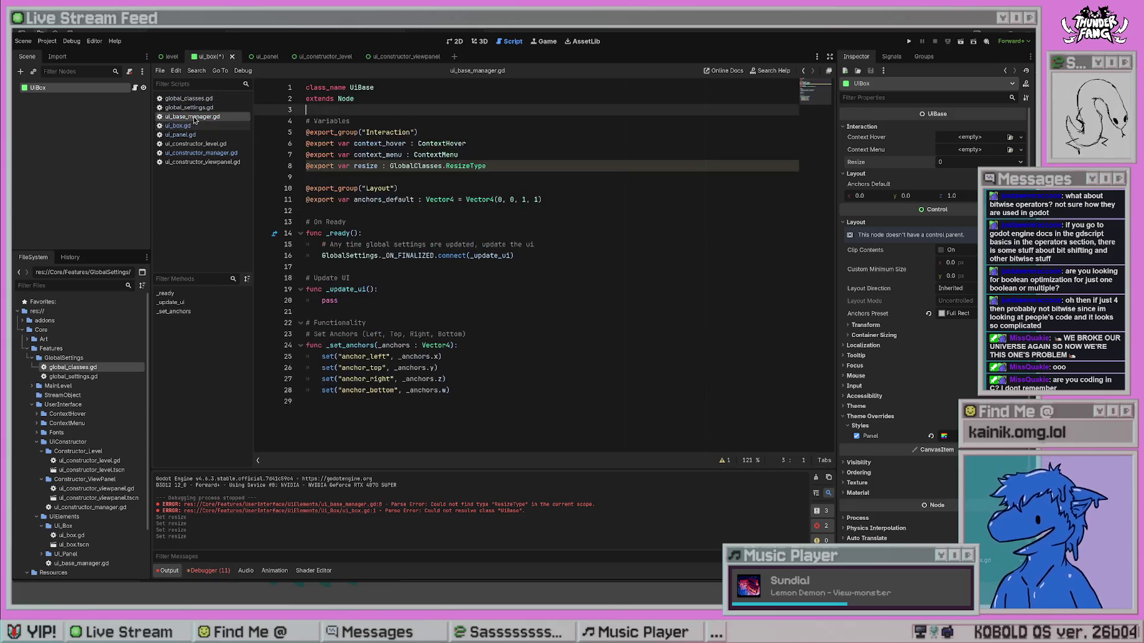
Save the pending ui_box changes and review ui_constructor_level.gd.
left_click(193, 126)
left_click(192, 135)
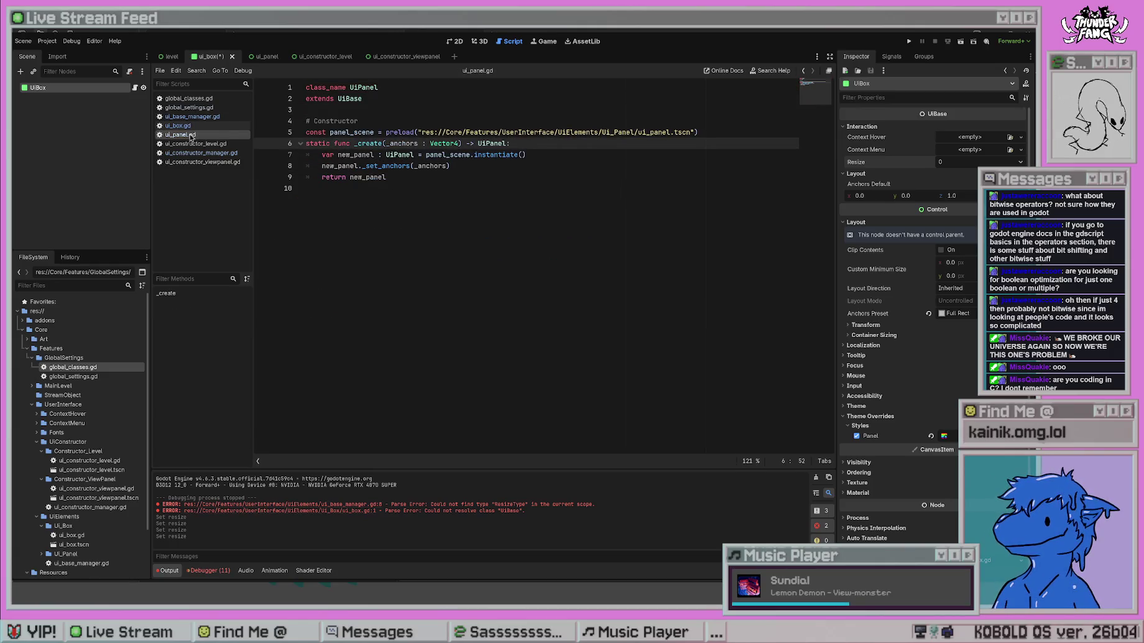
key("ctrl+s")
left_click(381, 154)
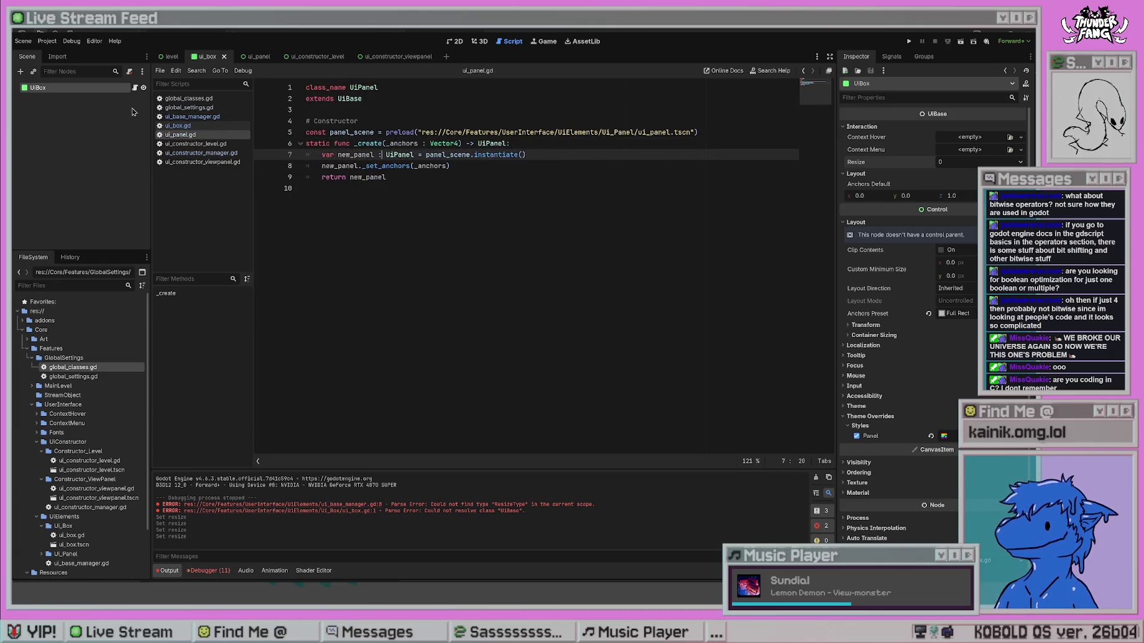
left_click(186, 107)
left_click(198, 135)
left_click(200, 143)
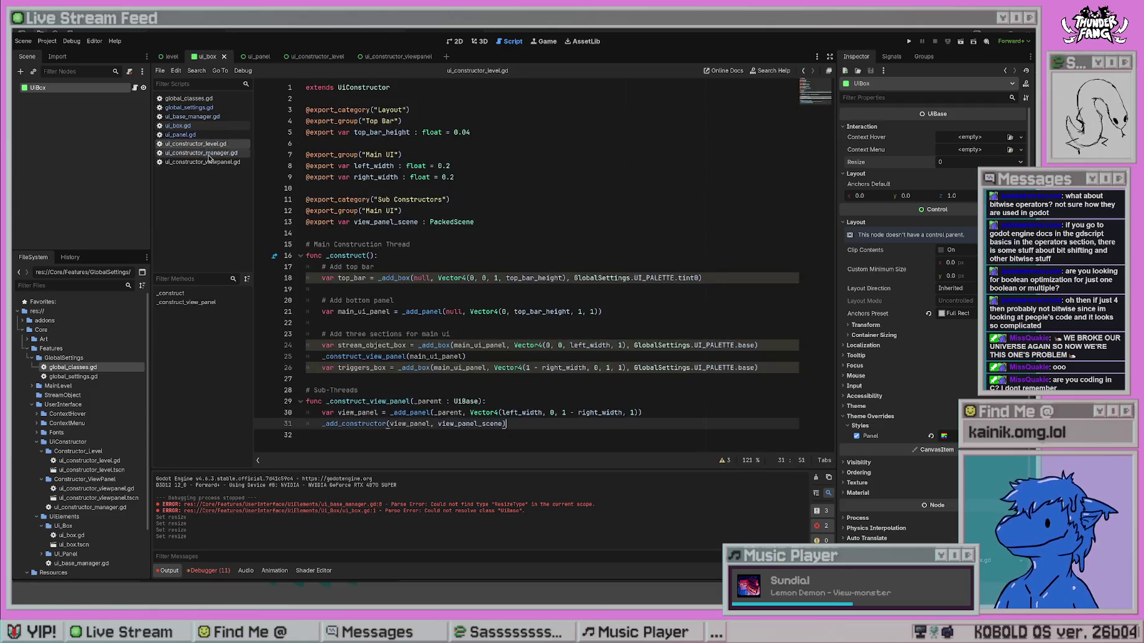
left_click(516, 136)
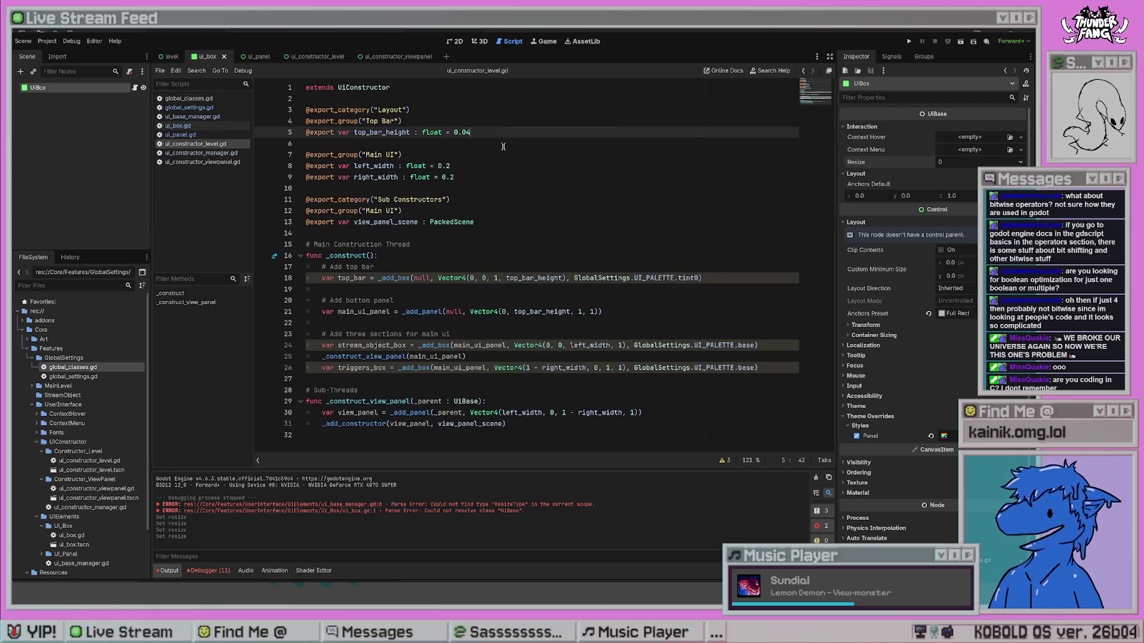
Browse the constructor, base manager and global scripts, checking the ResizeType bit values.
left_click(207, 153)
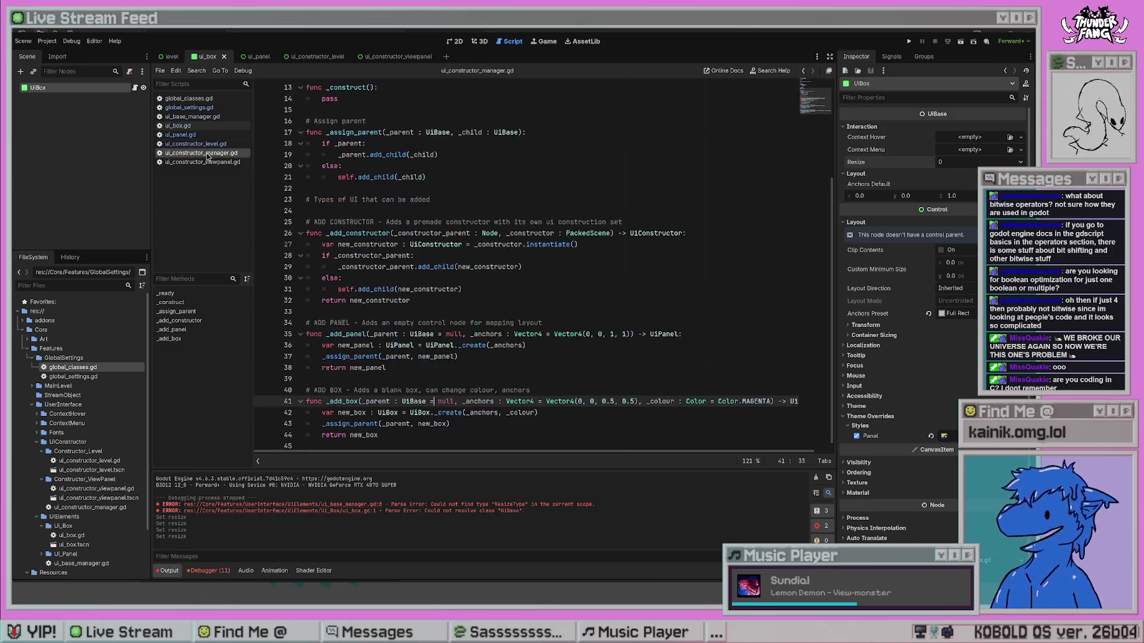
left_click(205, 162)
left_click(205, 144)
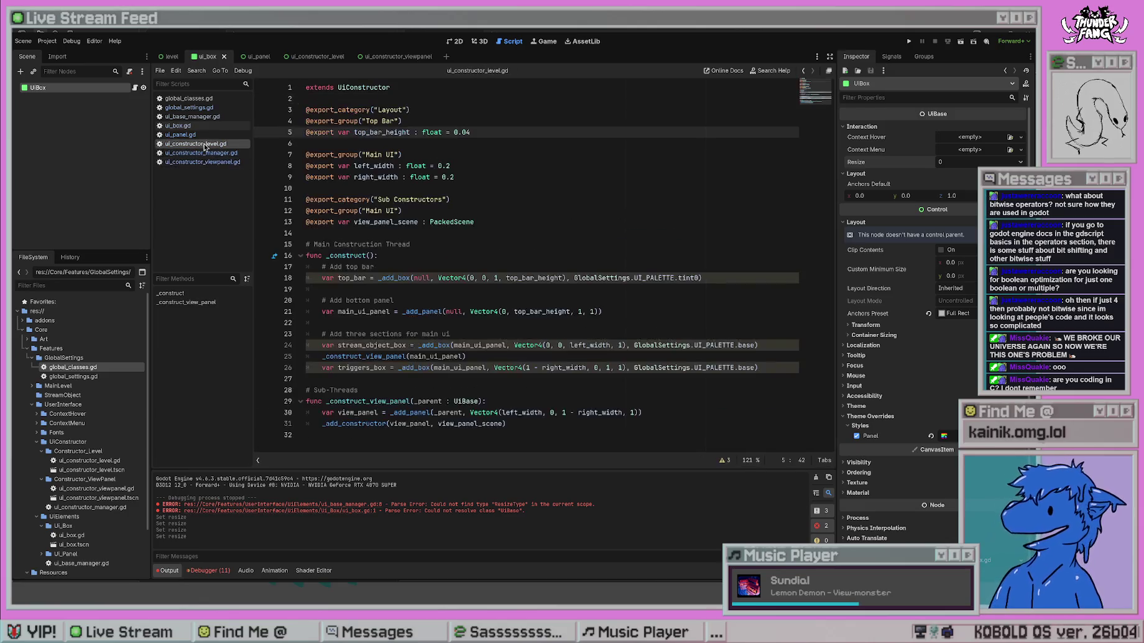
left_click(201, 125)
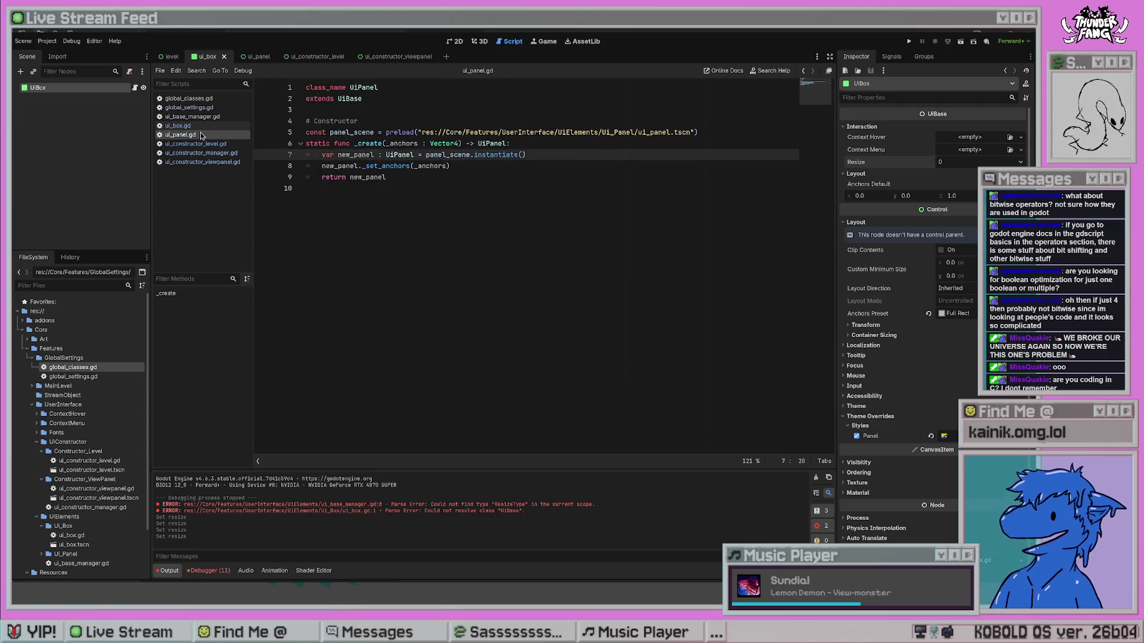
left_click(204, 116)
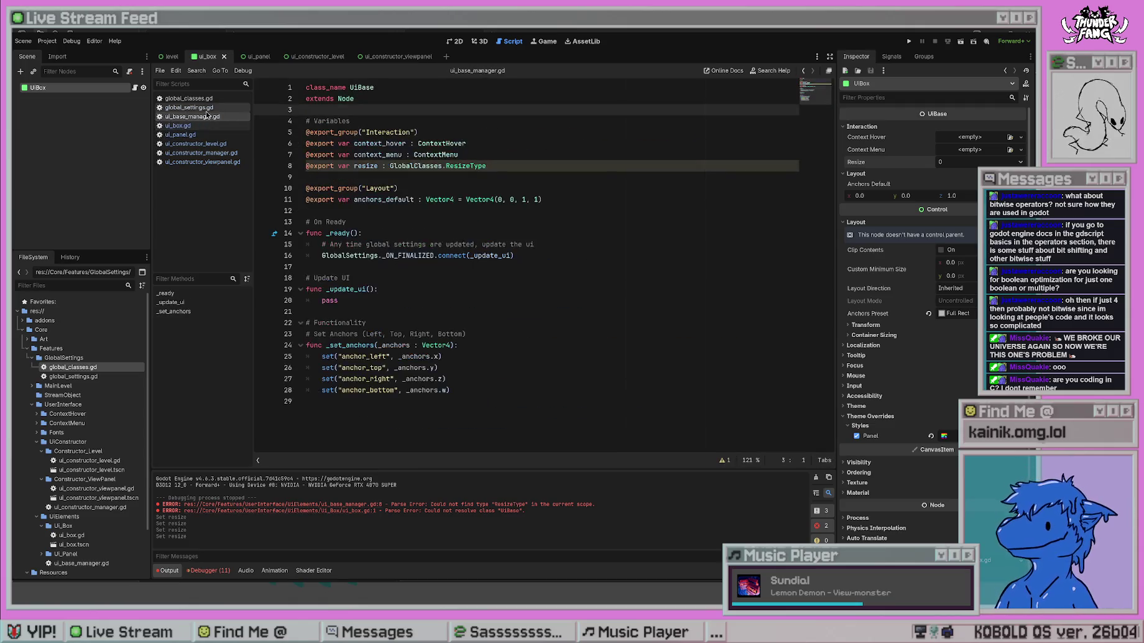
left_click(208, 107)
left_click(209, 98)
left_click_drag(401, 121, 613, 121)
left_click(387, 131)
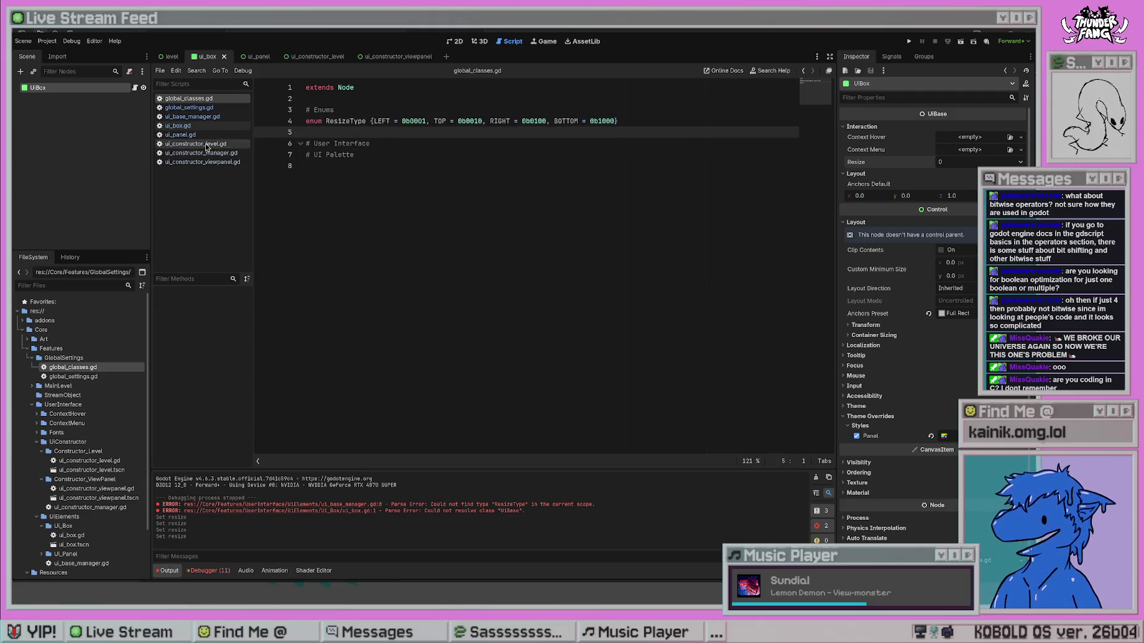
left_click(204, 126)
left_click(205, 134)
Settle on ui_base_manager.gd and clear the old errors from the Output log.
key("Down")
key("Down")
key("Down")
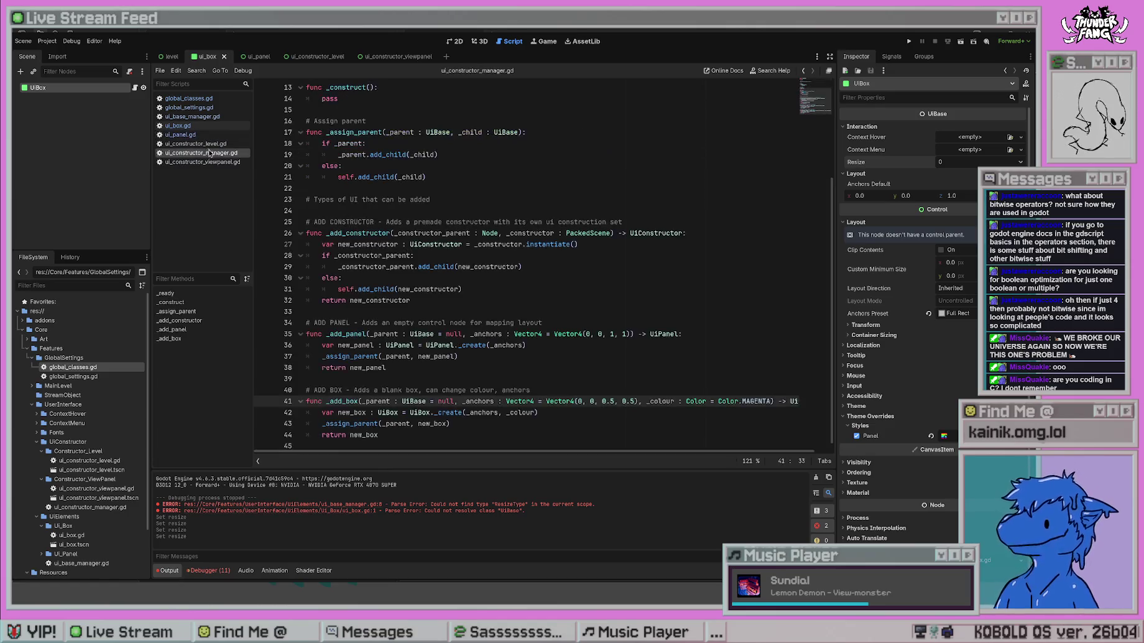
left_click(213, 144)
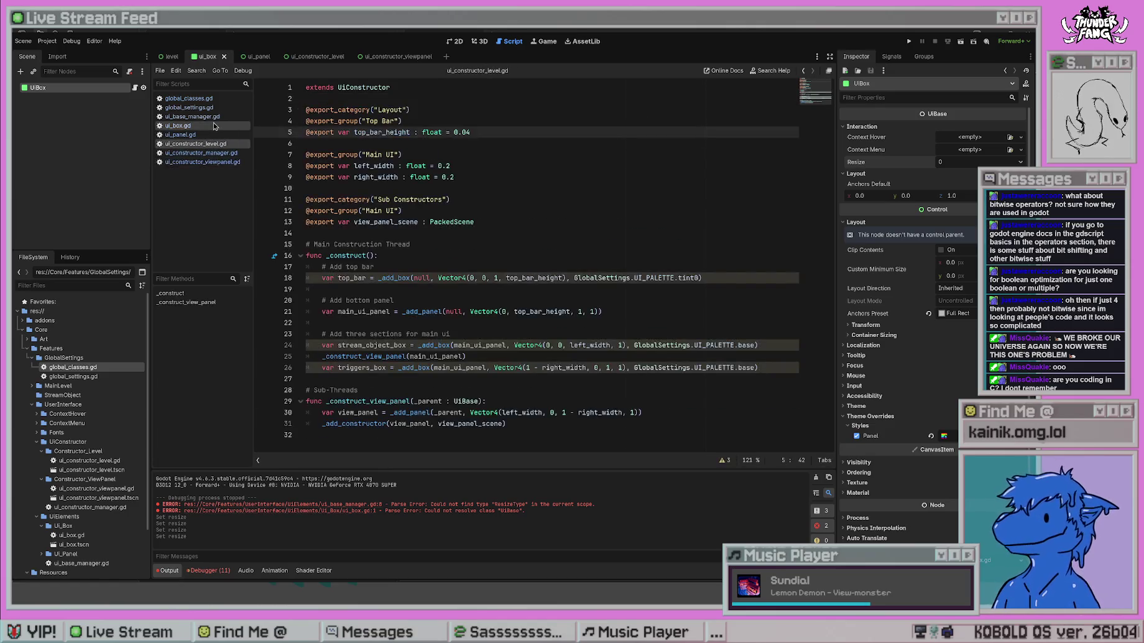
left_click(211, 127)
left_click(216, 117)
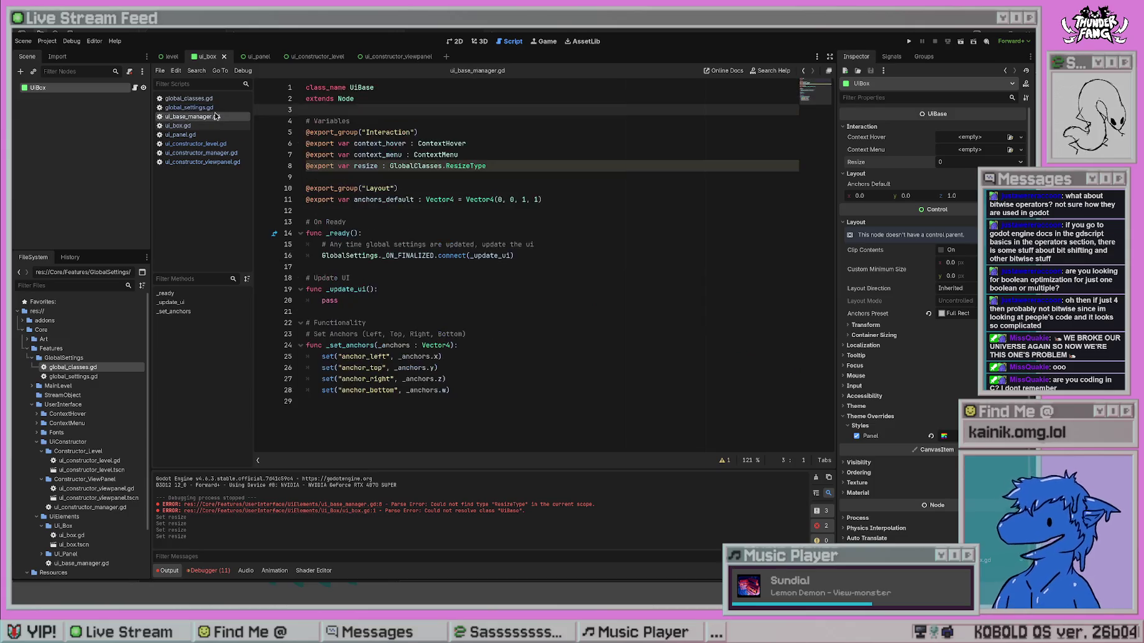
left_click(214, 101)
left_click(214, 107)
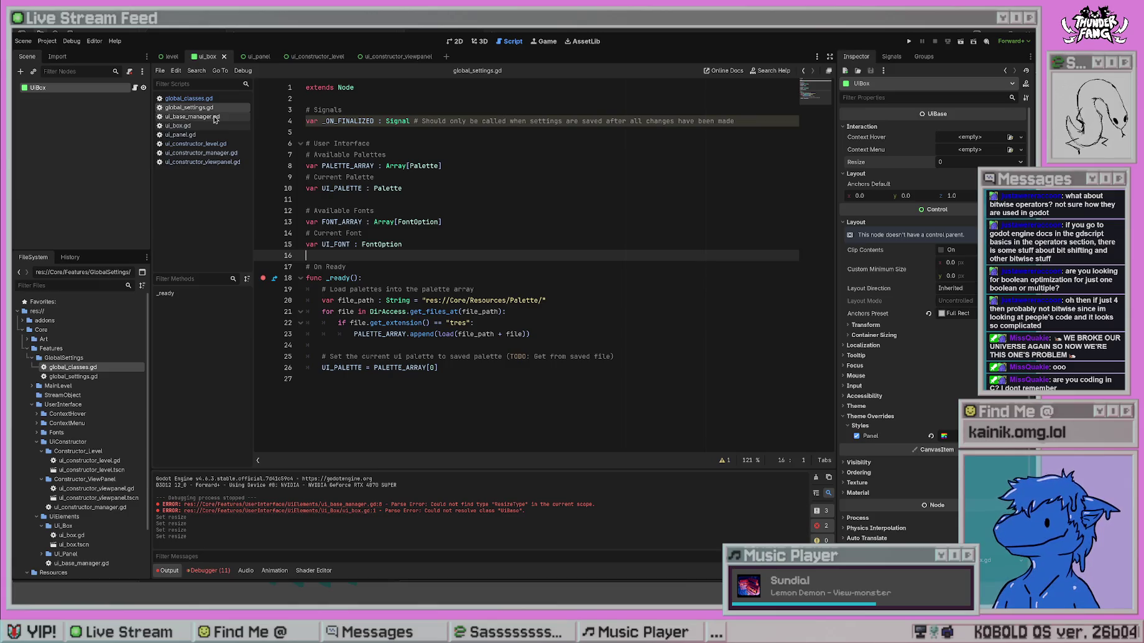
left_click(215, 118)
left_click(216, 125)
left_click(216, 117)
left_click(499, 170)
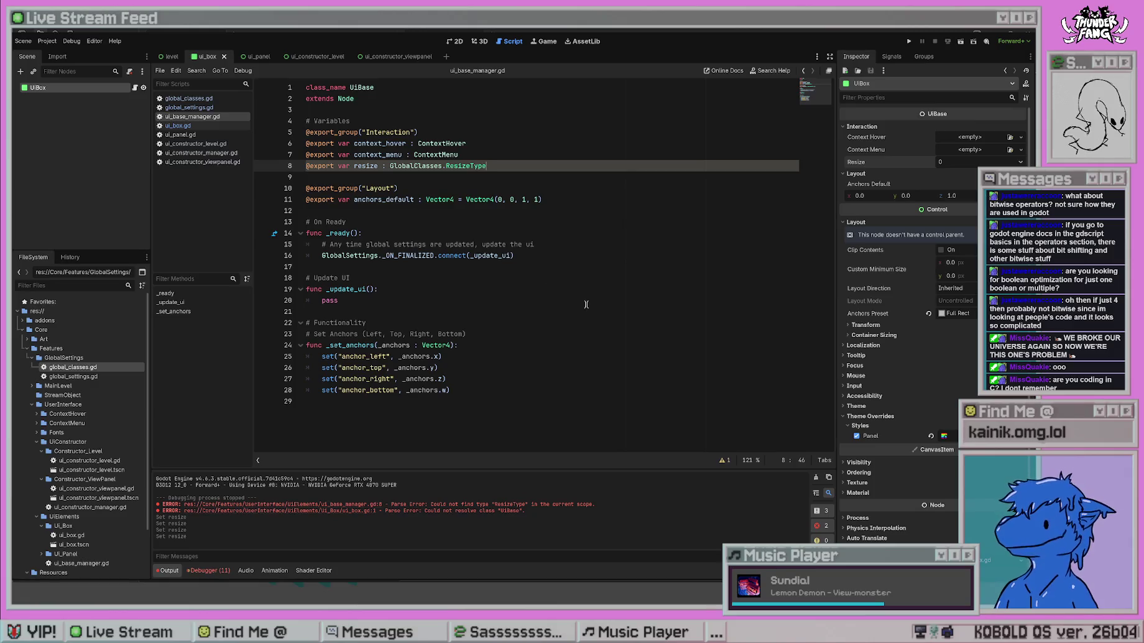
left_click(816, 477)
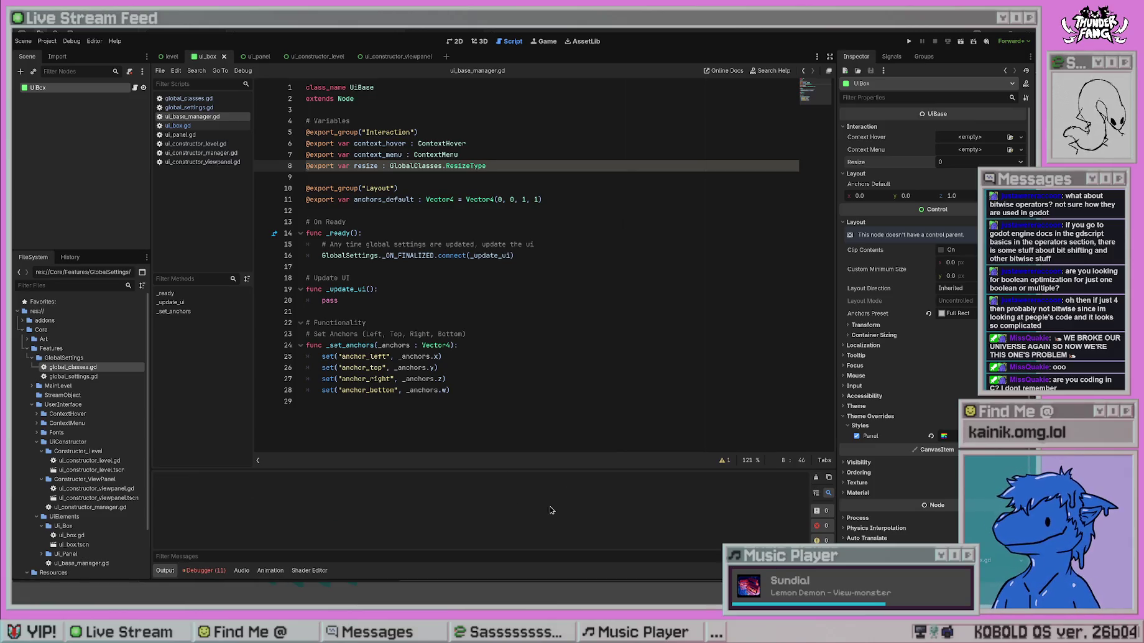
left_click_drag(507, 404, 214, 98)
left_click(511, 308)
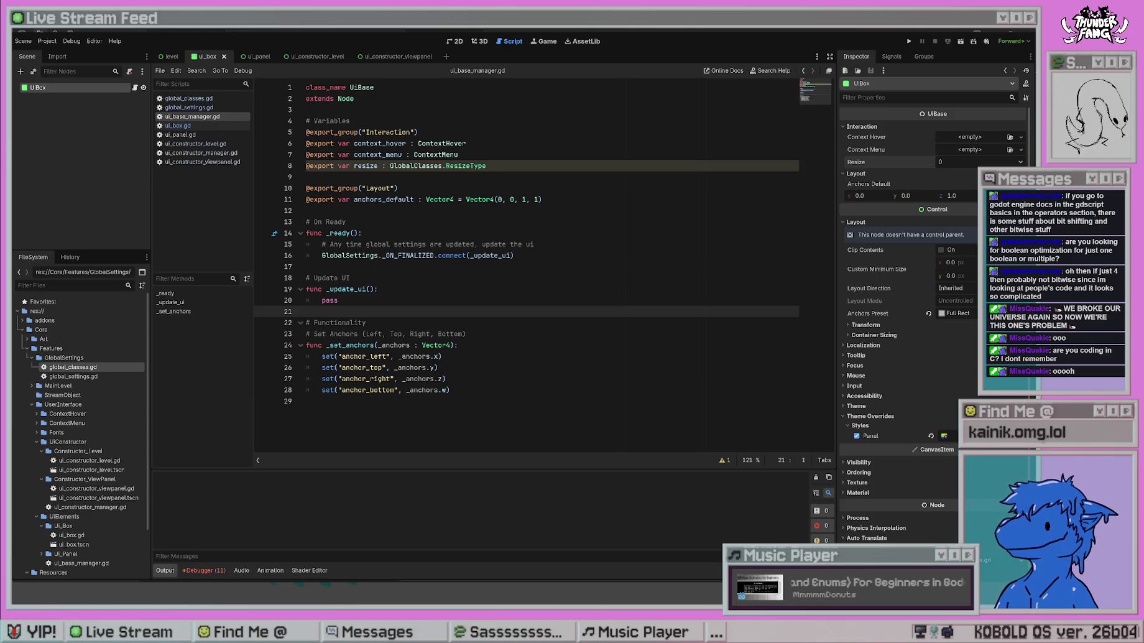
Jump from ResizeType on line 8 to its enum definition in global_classes.gd.
left_click(426, 165)
left_click(193, 125)
left_click(192, 116)
left_click(197, 126)
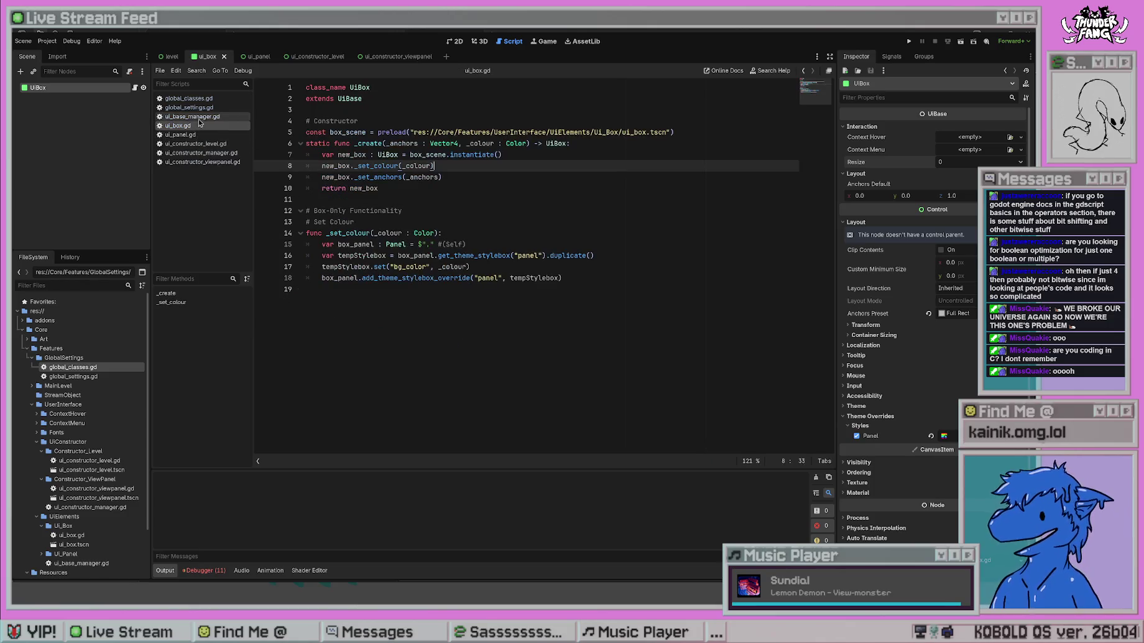
left_click(192, 116)
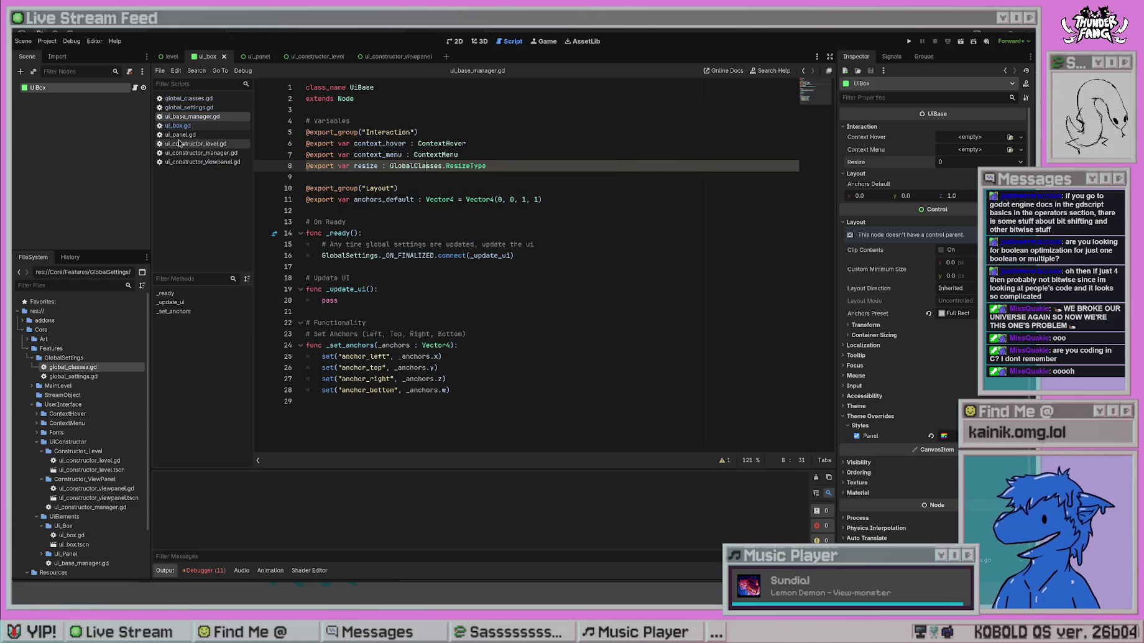
left_click(465, 165, "ctrl")
left_click_drag(370, 121, 644, 122)
left_click(637, 189)
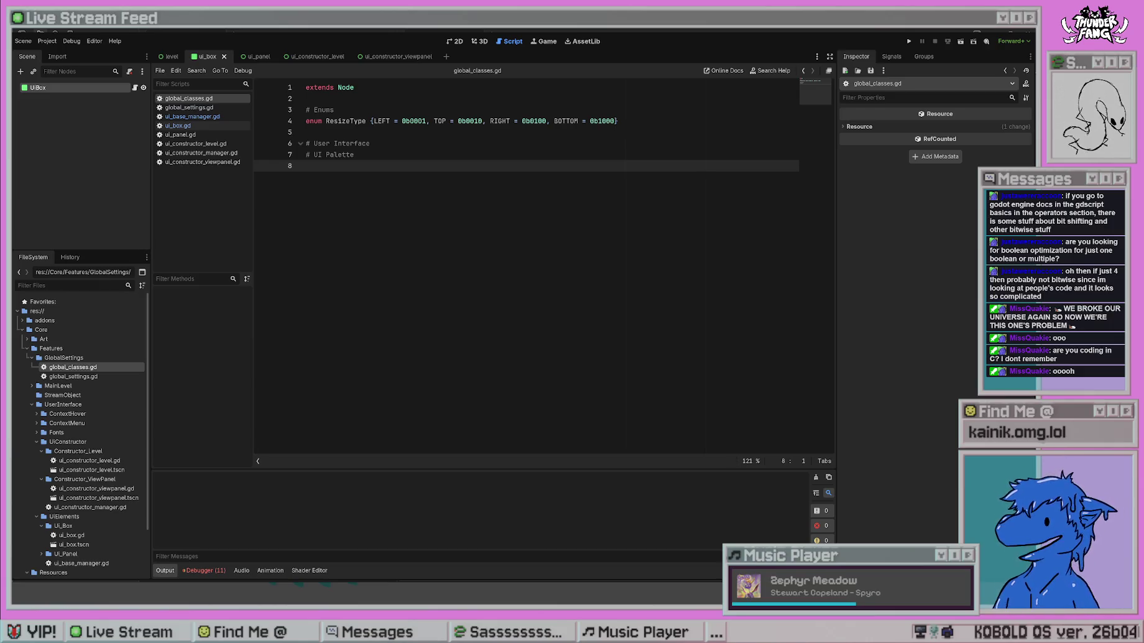
Finish global_classes.gd's ResizeType enum: LEFT 0b0001, TOP 0b0010, RIGHT 0b0100, BOTTOM 0b1000.
left_click(483, 145)
Return to ui_base_manager.gd and review its resize and context_menu exports and the # Update UI comment.
left_click(416, 212)
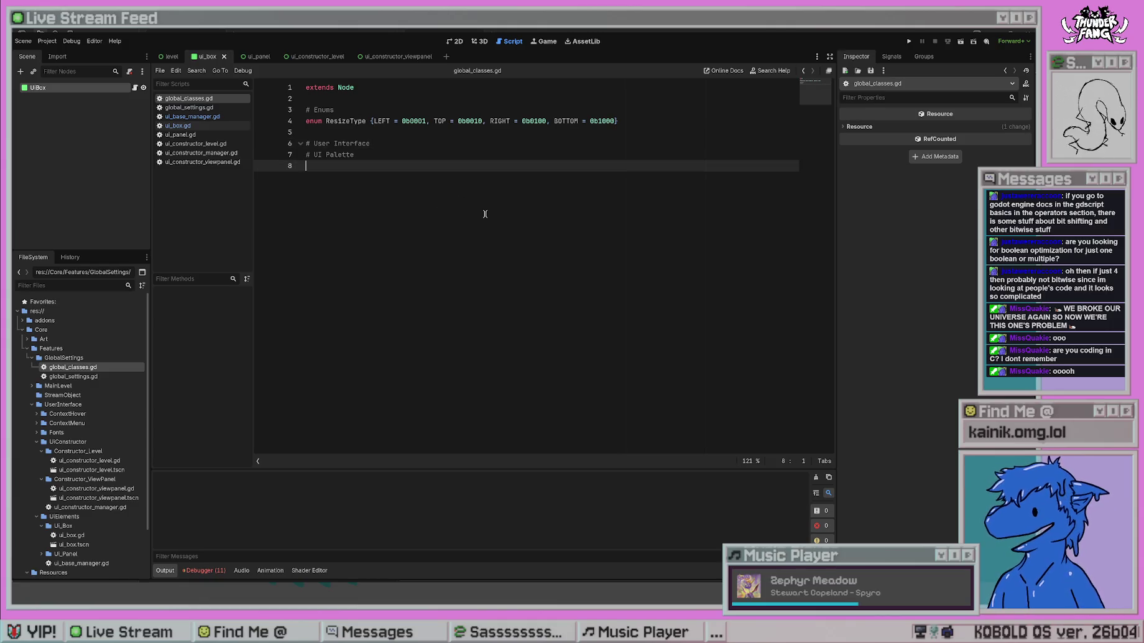
key("alt+Left")
key("alt+Left")
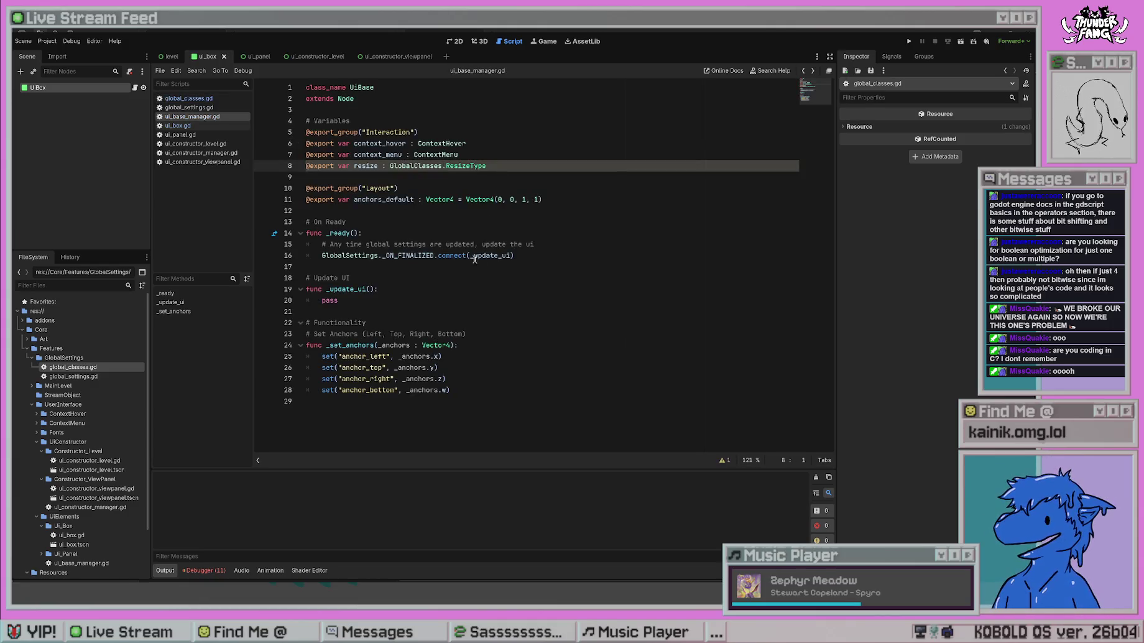
left_click(473, 245)
left_click(488, 135)
left_click(494, 166)
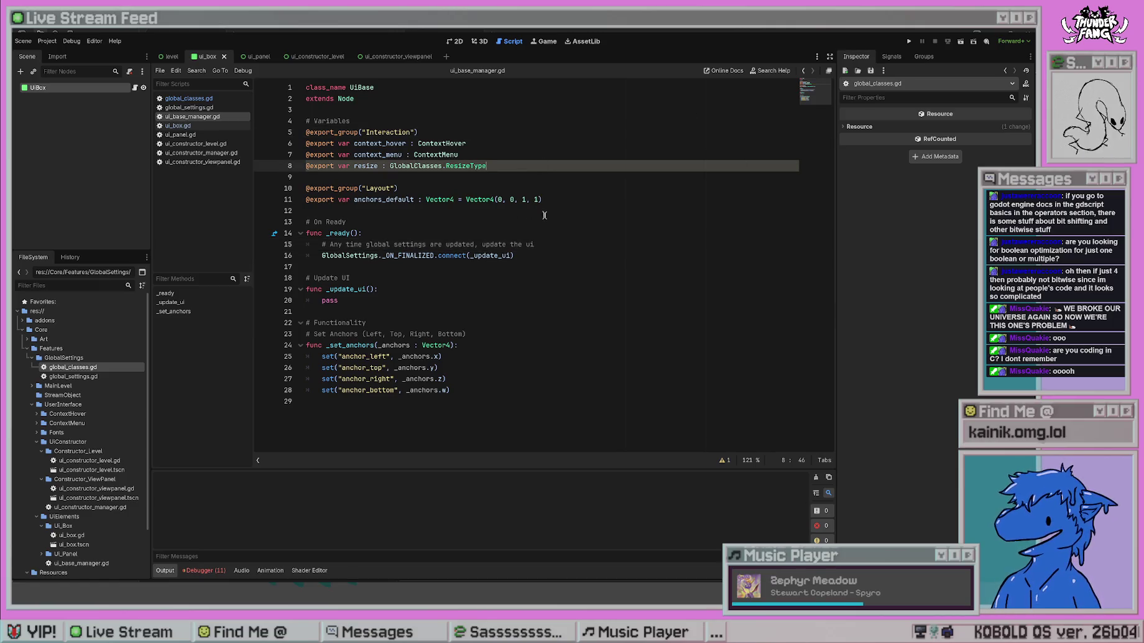
left_click(373, 244)
left_click(374, 211)
left_click(420, 277)
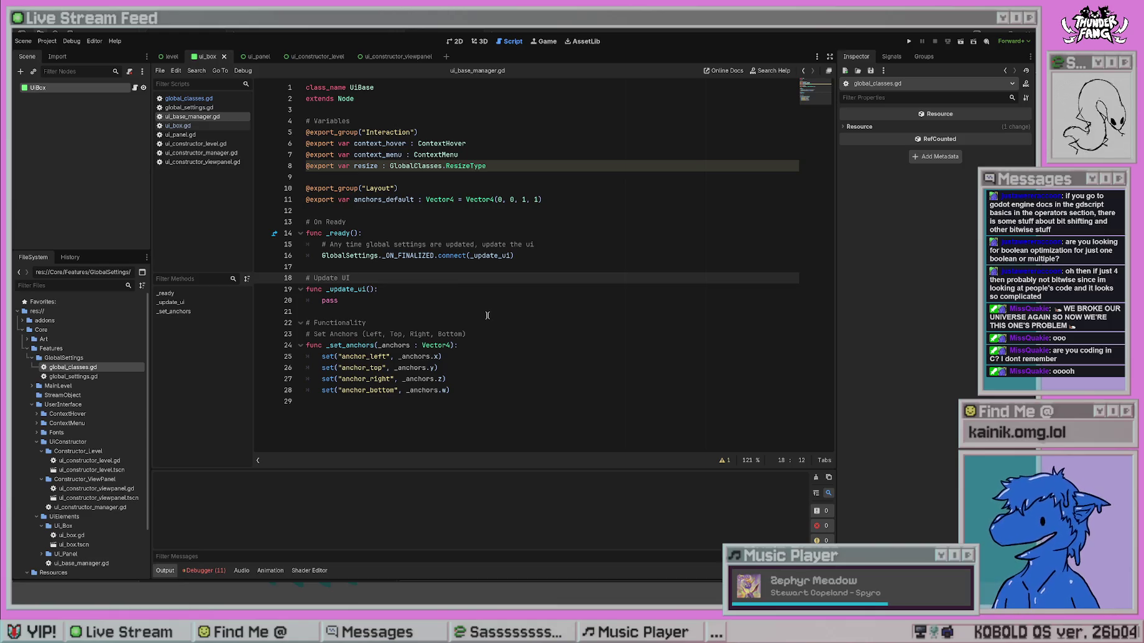
left_click(474, 143)
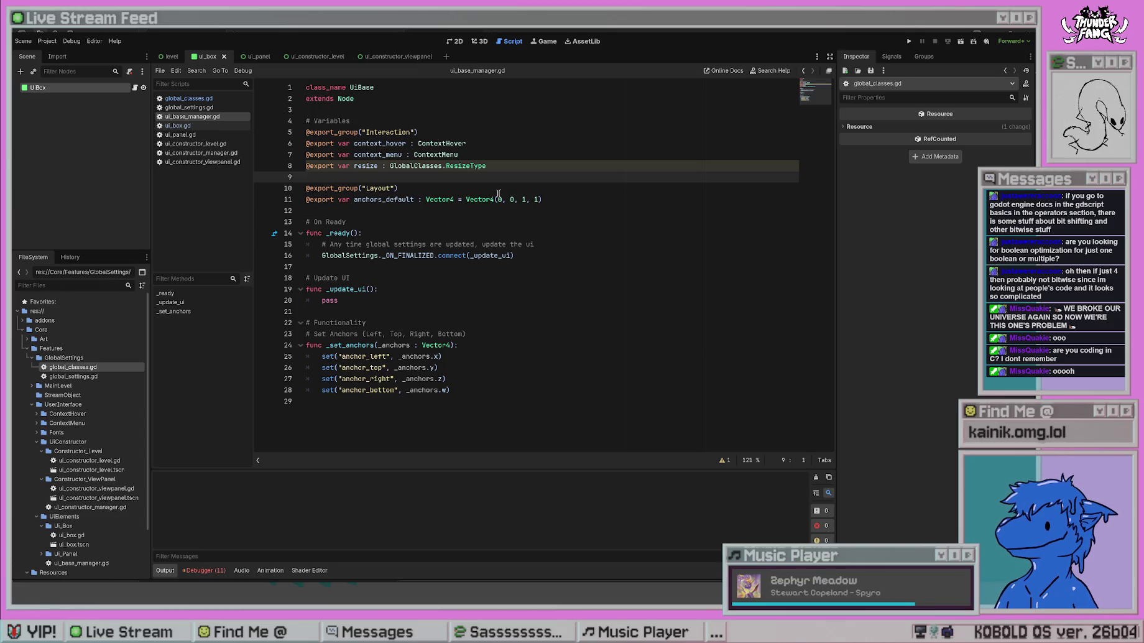
left_click(578, 277)
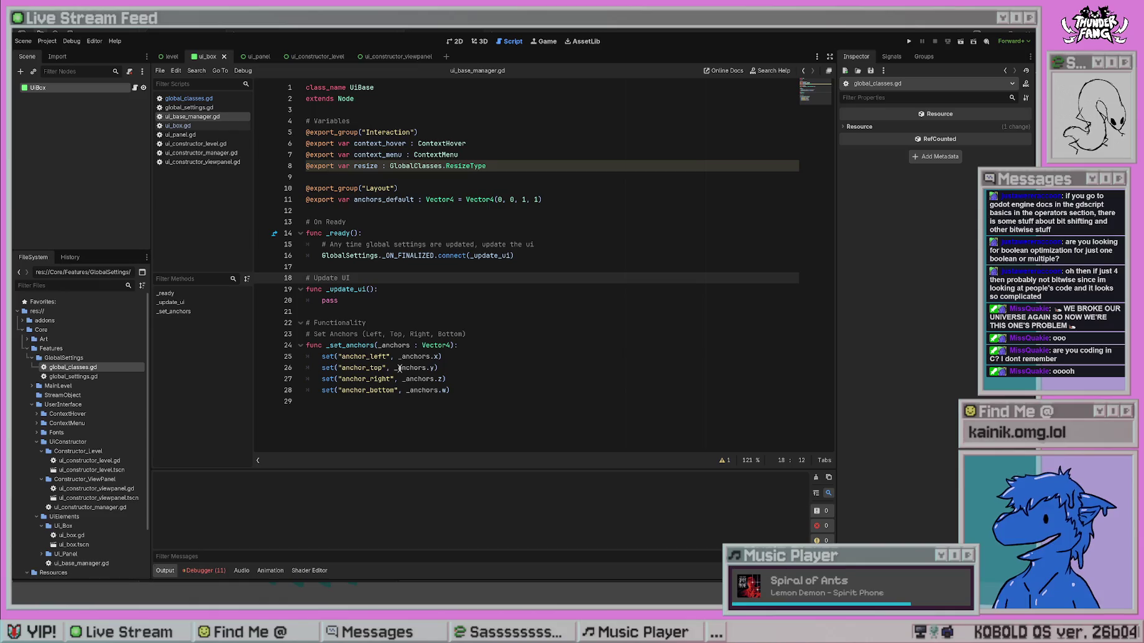
left_click(405, 313)
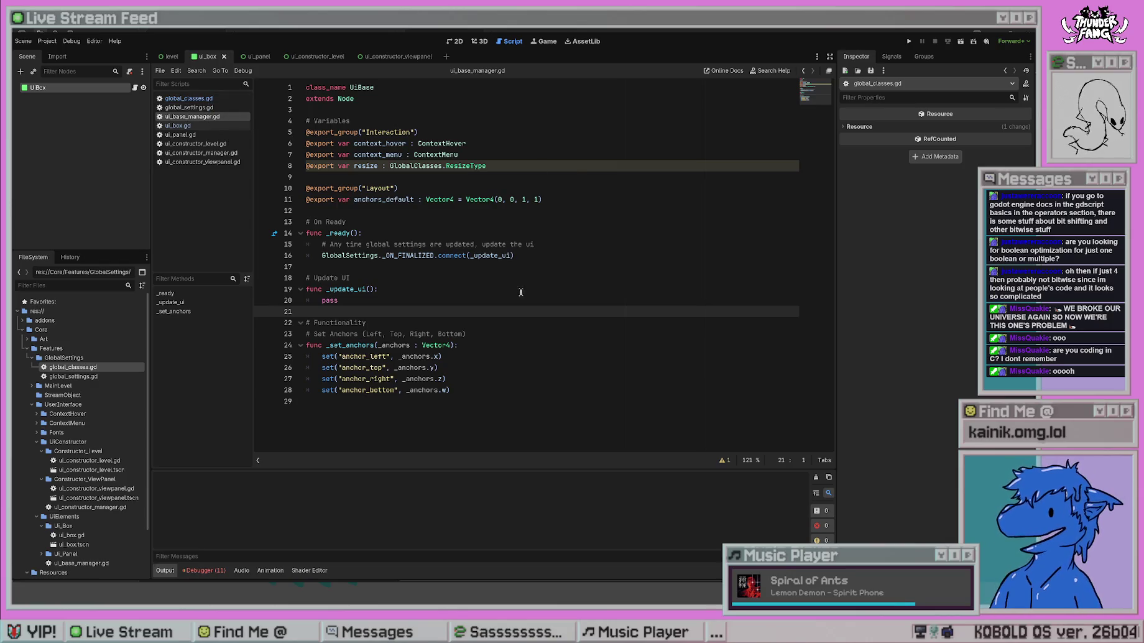
left_click(426, 277)
left_click(376, 256)
left_click(403, 273)
left_click(412, 270)
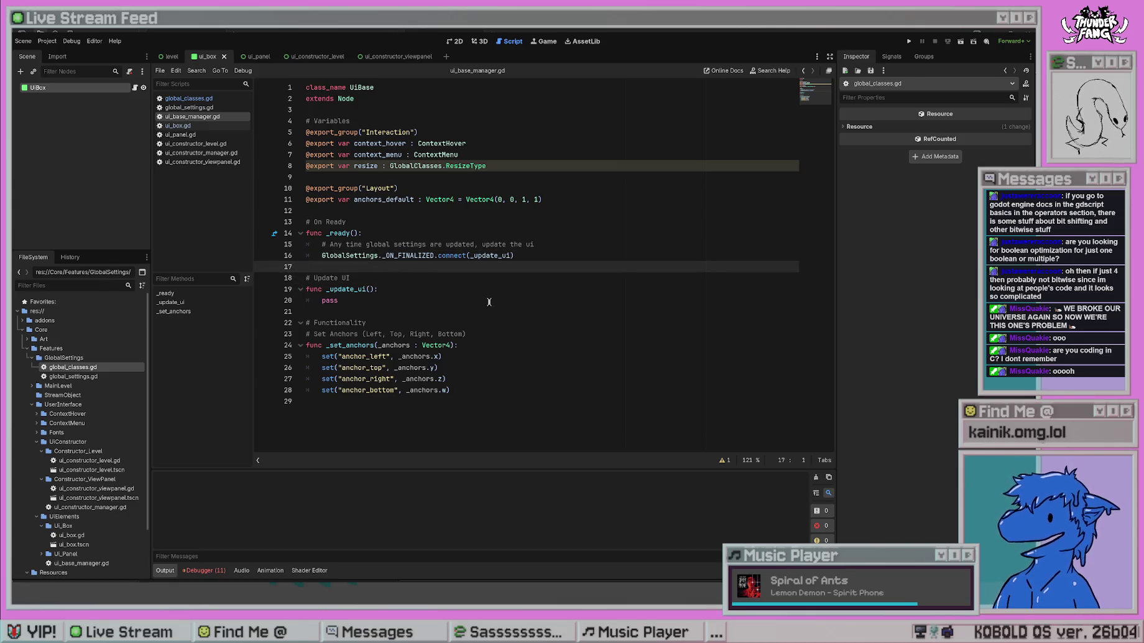
left_click(308, 452)
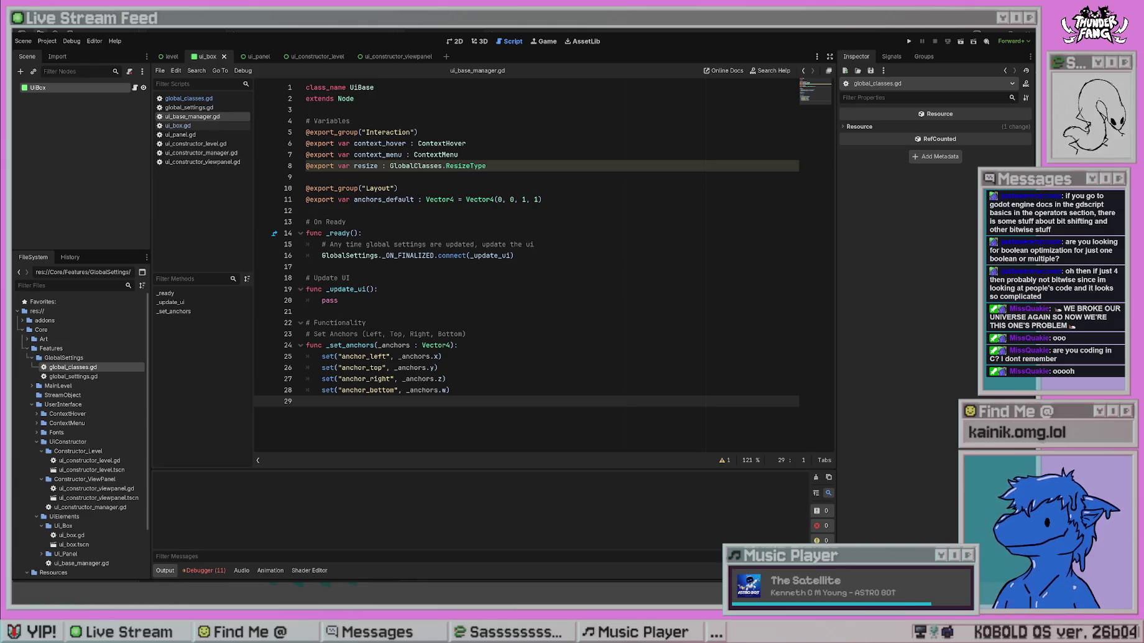
left_click(373, 290)
Add an '# Input Processing' comment heading at the end of ui_base_manager.gd.
left_click(393, 328)
left_click(381, 439)
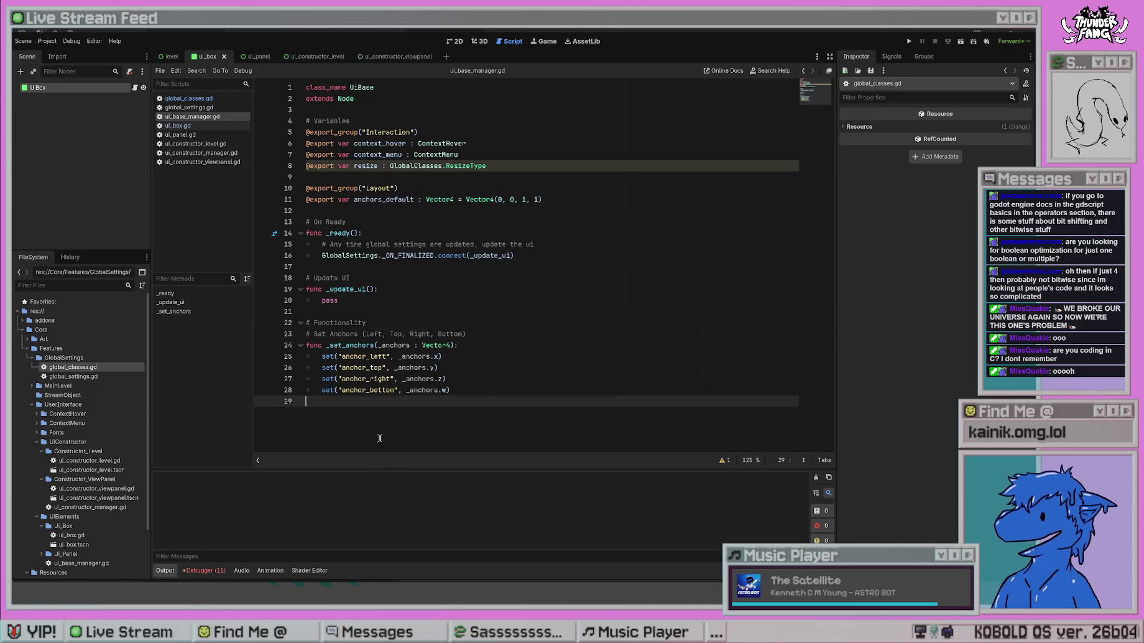
key("Return")
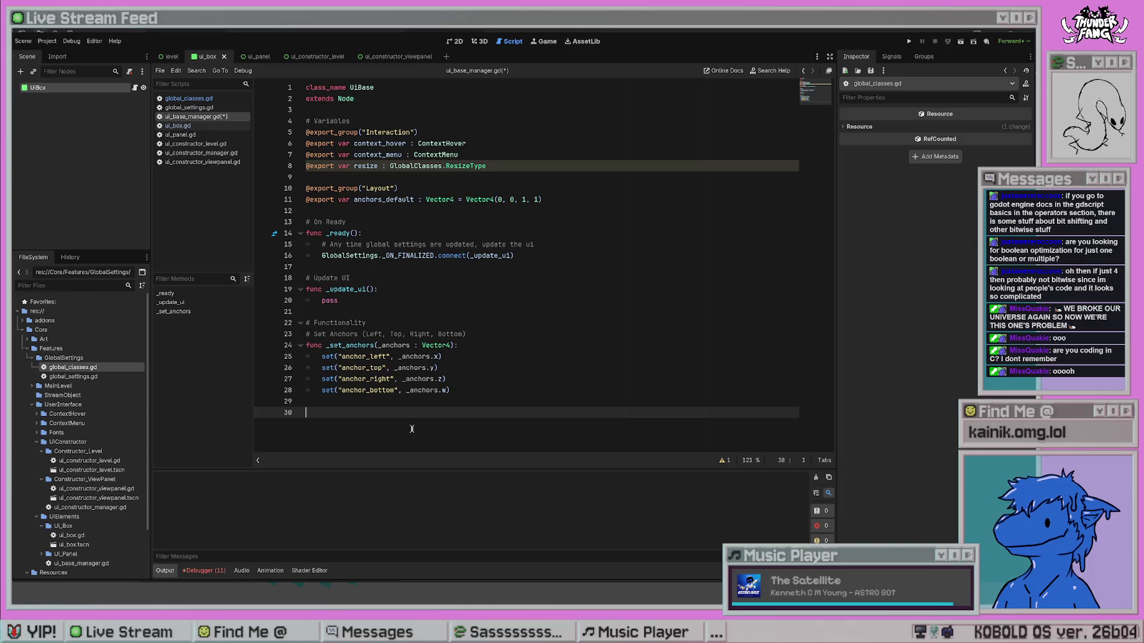
type("#Inputs")
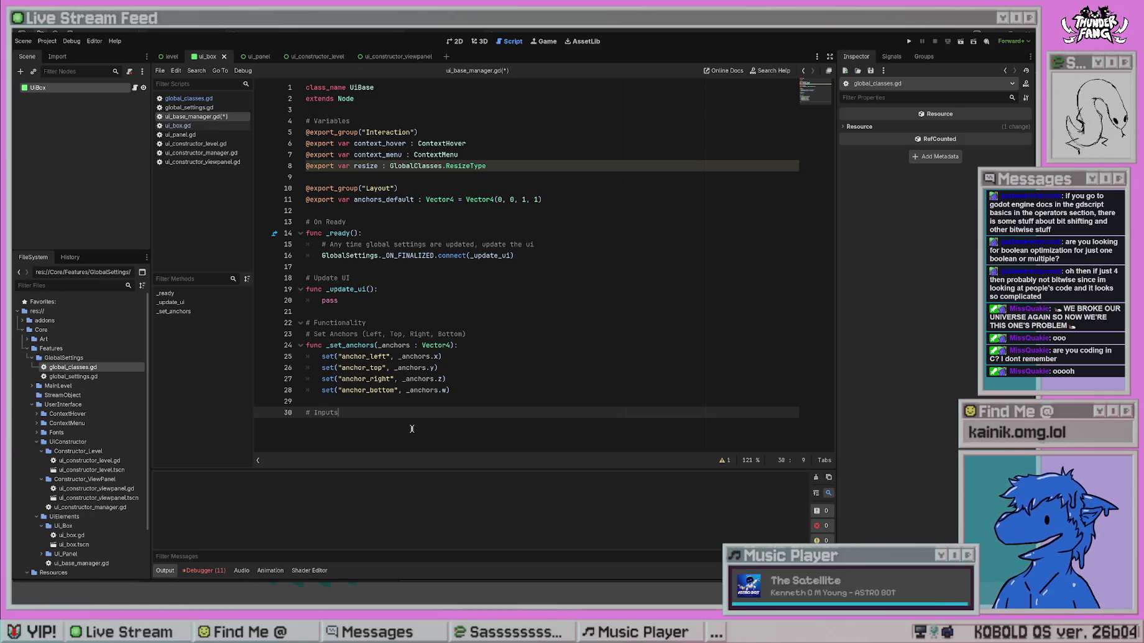
key("BackSpace")
type("Processing")
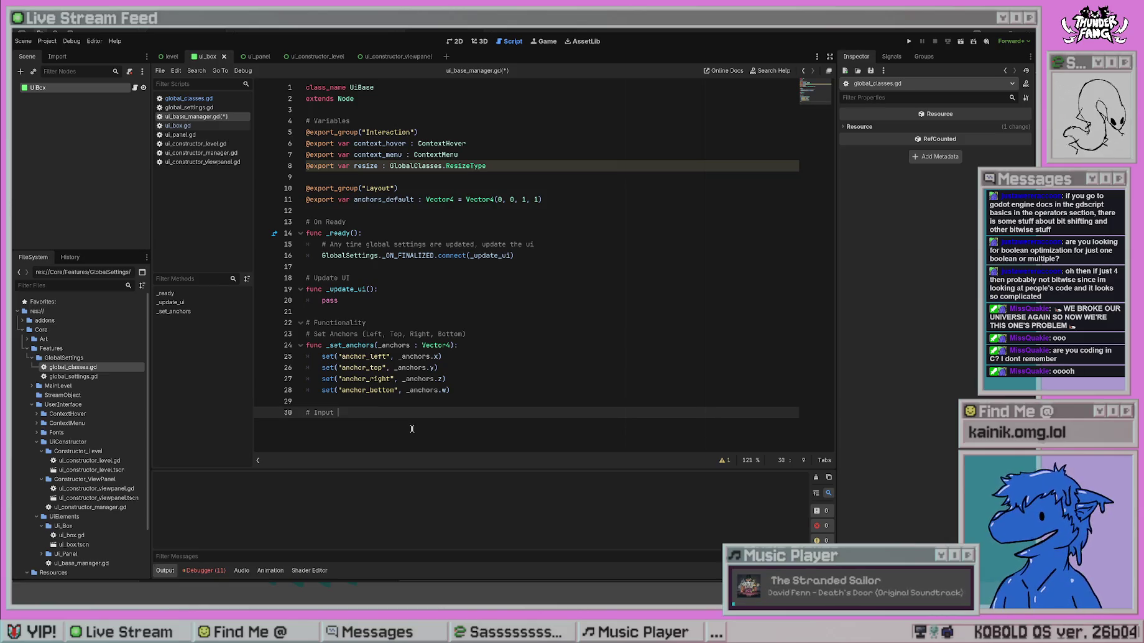
key("Return")
Write func _unhandled_input(event: InputEvent) whose body calls print(event.as_text()).
type("vo")
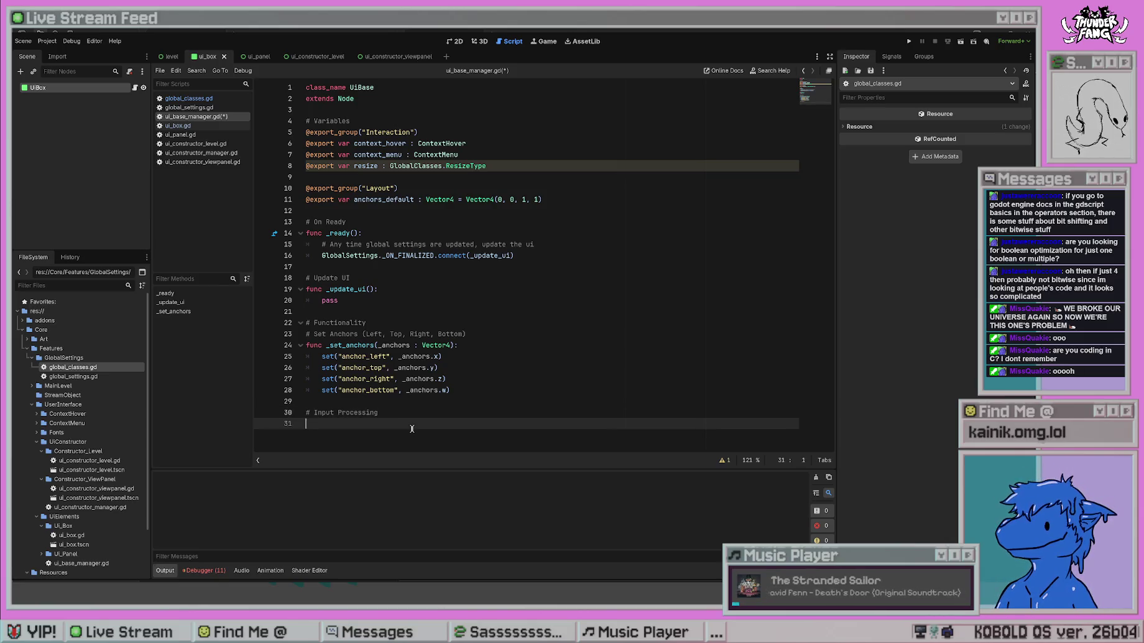
type("id _")
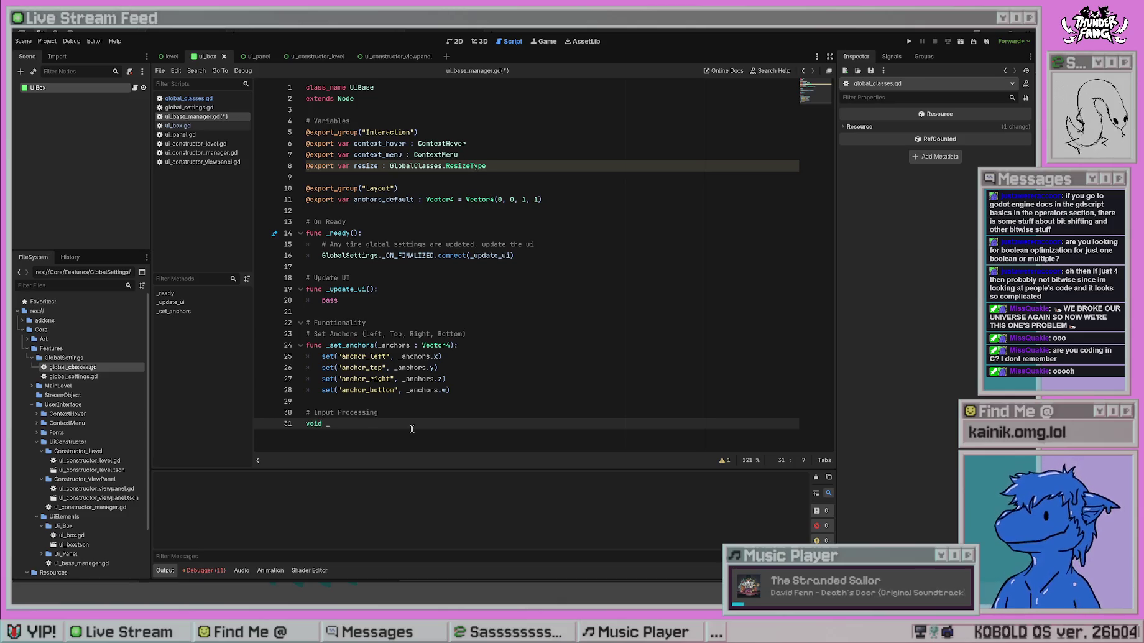
key("BackSpace")
key("BackSpace")
key("BackSpace")
type("func _")
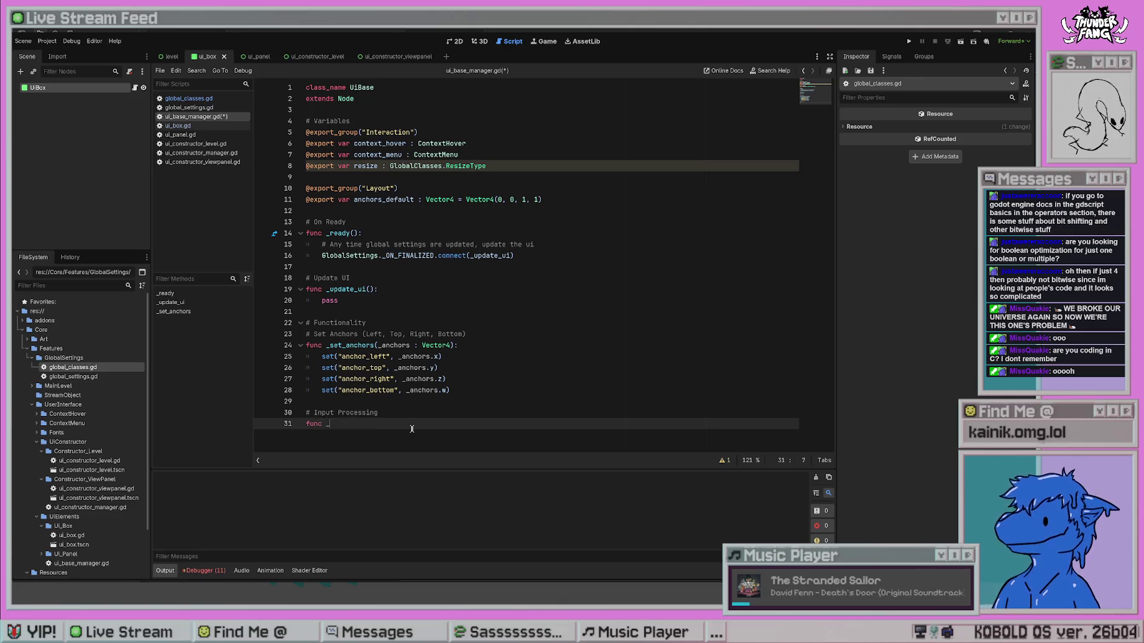
type("unhan")
key("Return")
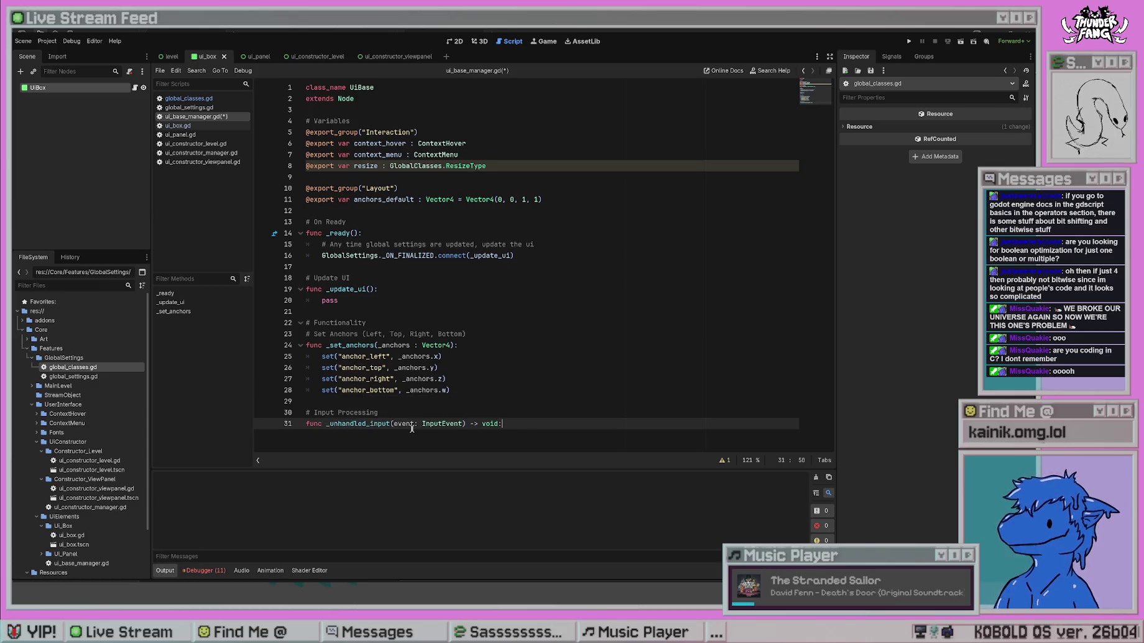
key("Return")
type("print(event.")
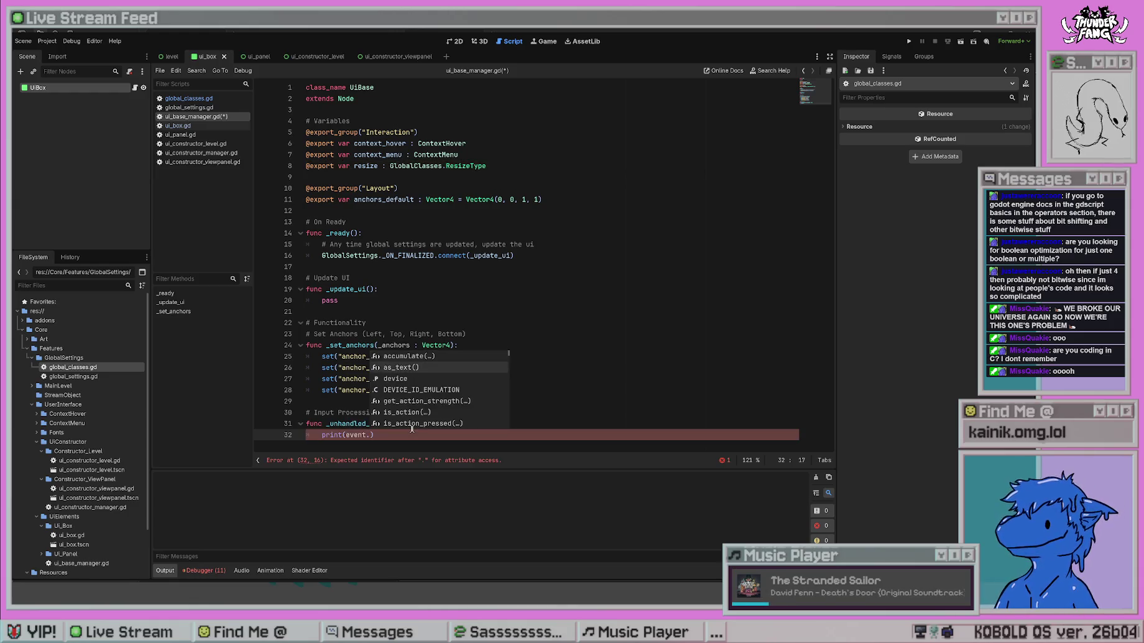
left_click(401, 367)
left_click(437, 390)
Save the script and insert a new indented line above the print call.
key("Up")
key("Up")
key("Up")
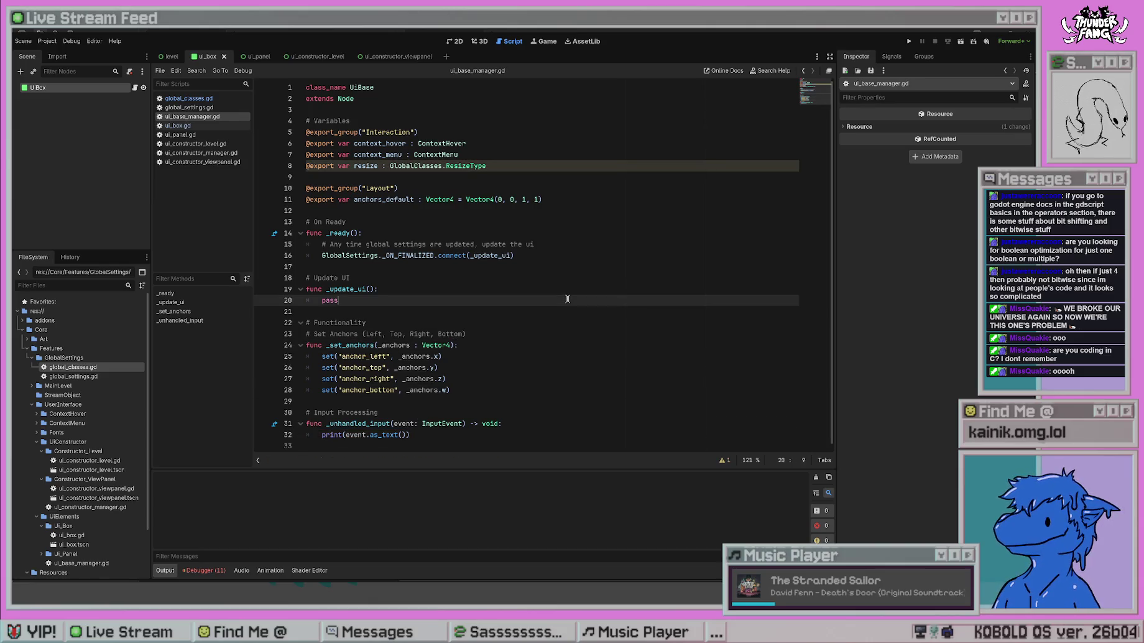
key("ctrl+s")
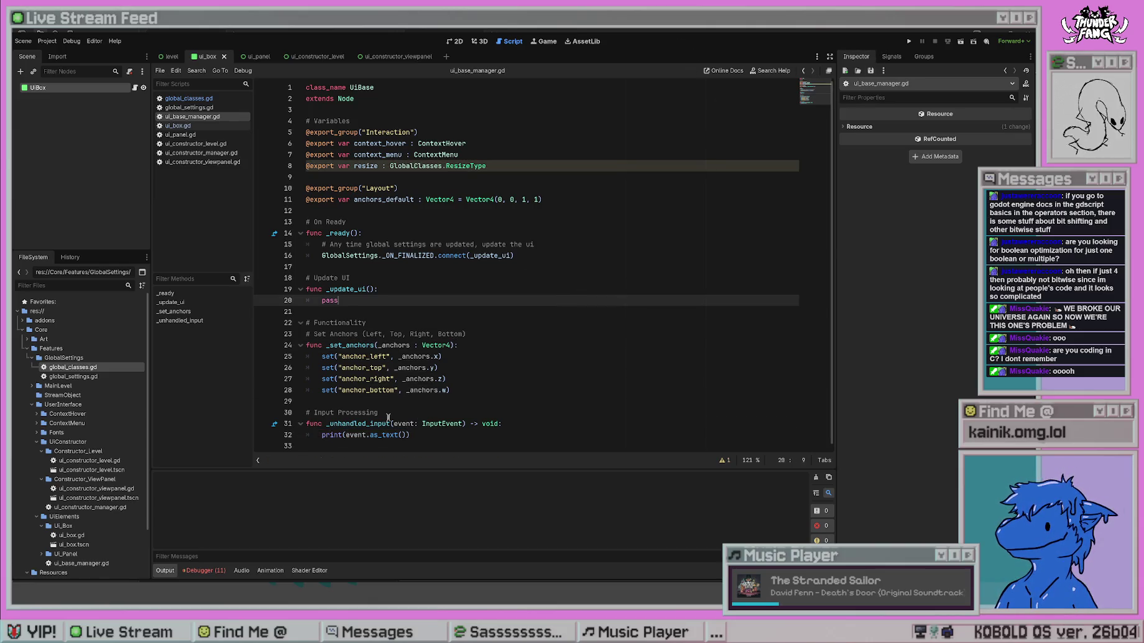
left_click(577, 419)
key("Return")
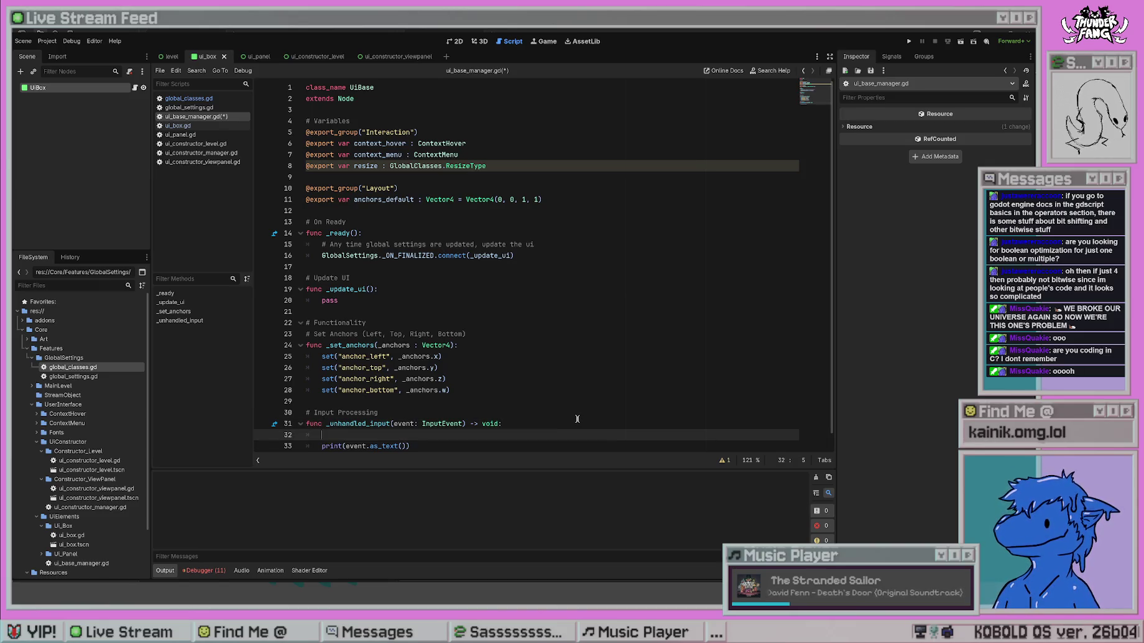
Nest the print call under an 'if resize:' check and save the script.
type("if ")
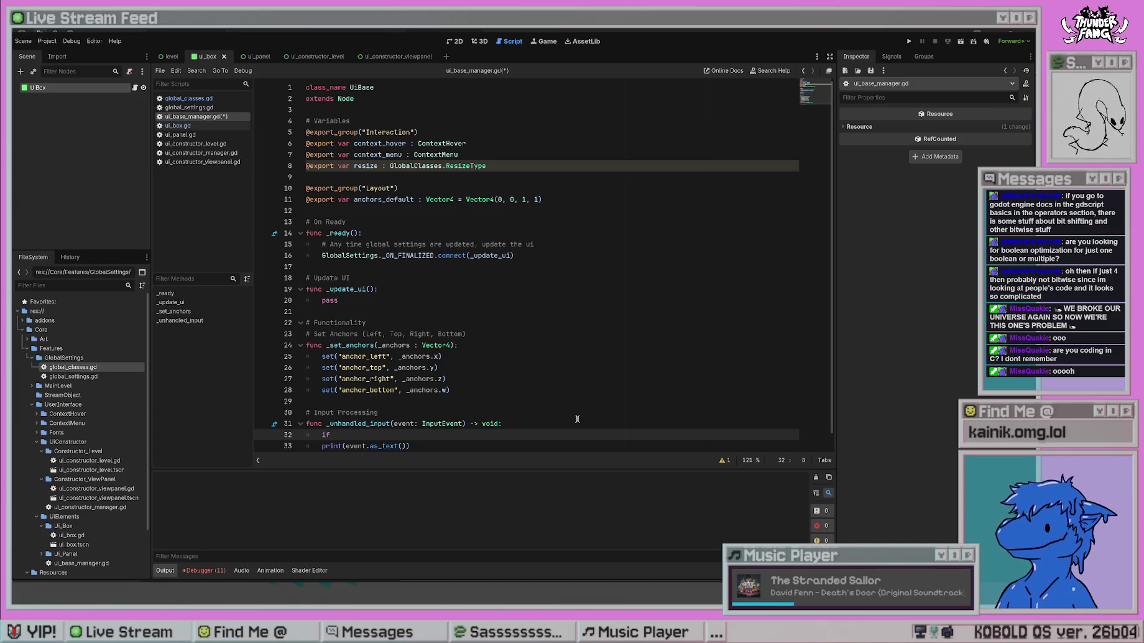
type("resize:")
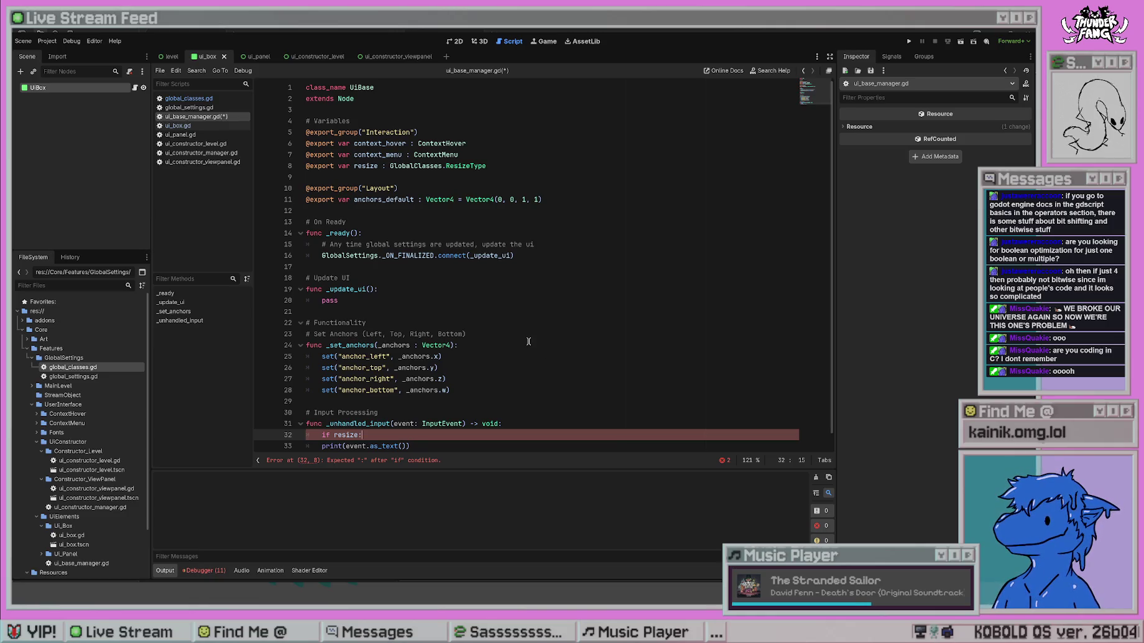
left_click(326, 444)
key("Tab")
key("ctrl+s")
mouse_move(361, 432)
left_mouse_down()
mouse_move(274, 444)
mouse_move(259, 433)
left_mouse_up()
Run the project to test whether input events get printed.
left_click(443, 354)
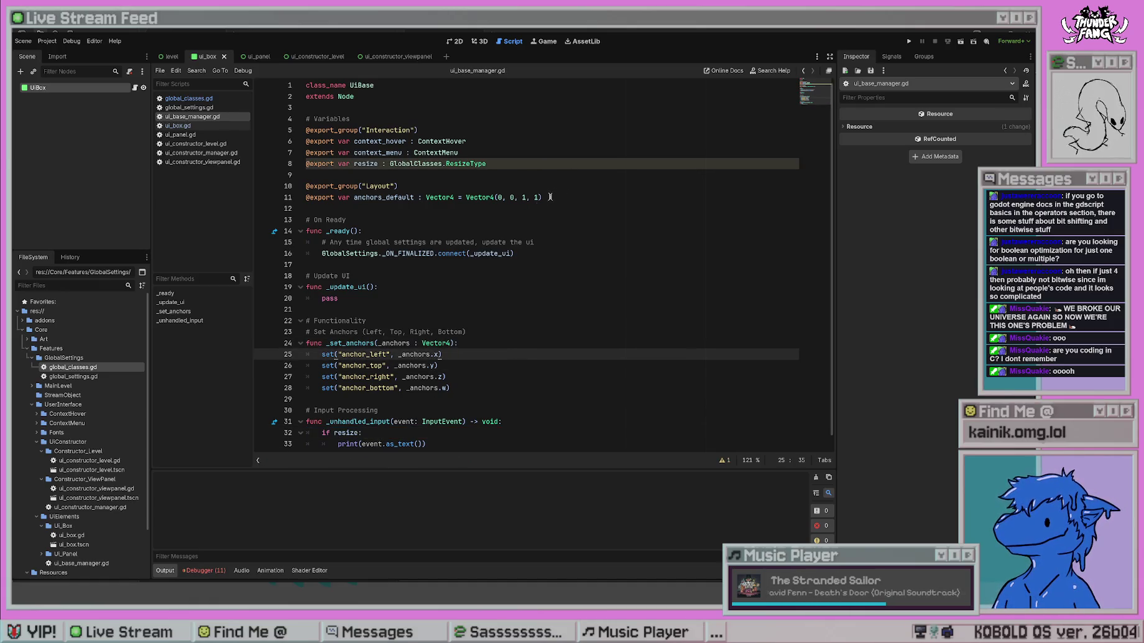
left_click(429, 276)
left_click(909, 42)
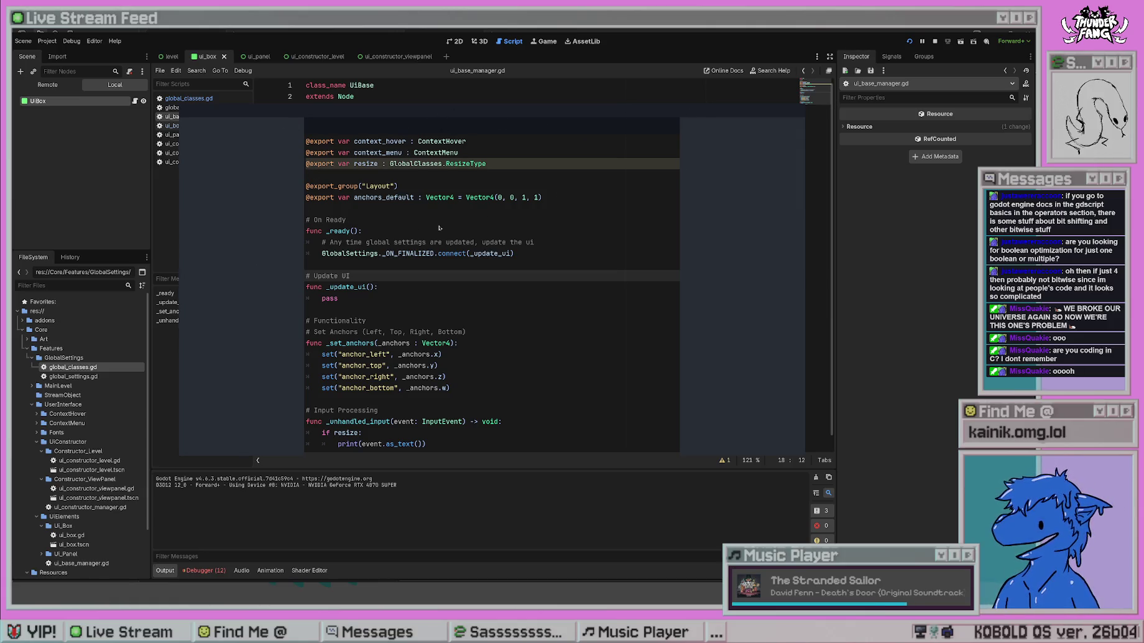
Stop the game with F8, review ui_constructor_level.gd's stream_object_box line, then return to ui_base_manager.gd.
key("F8")
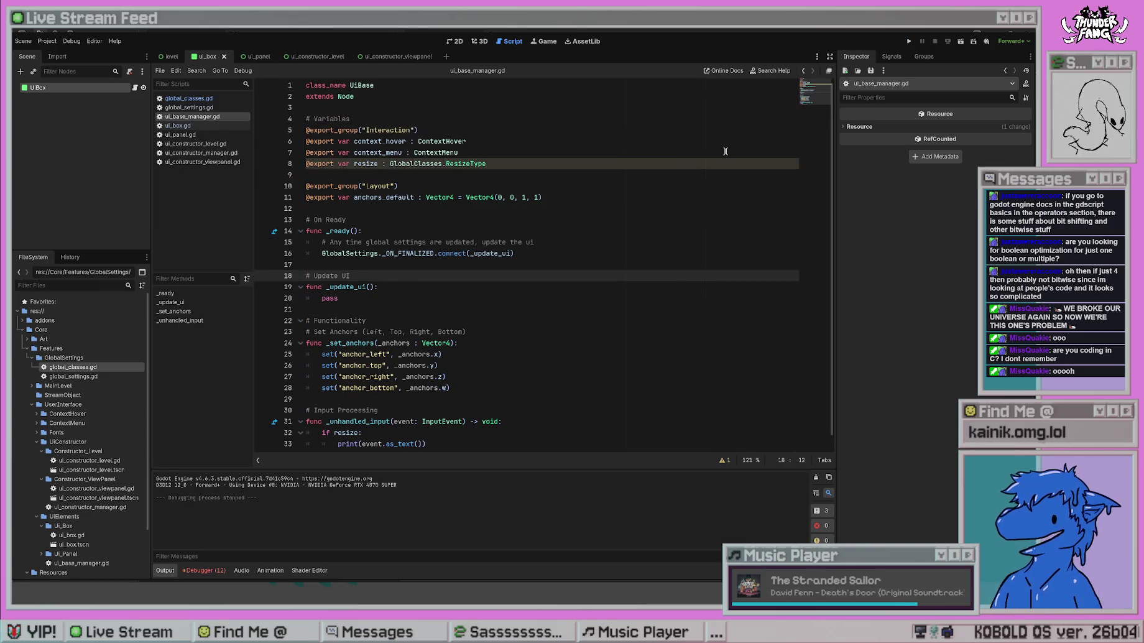
left_click(646, 165)
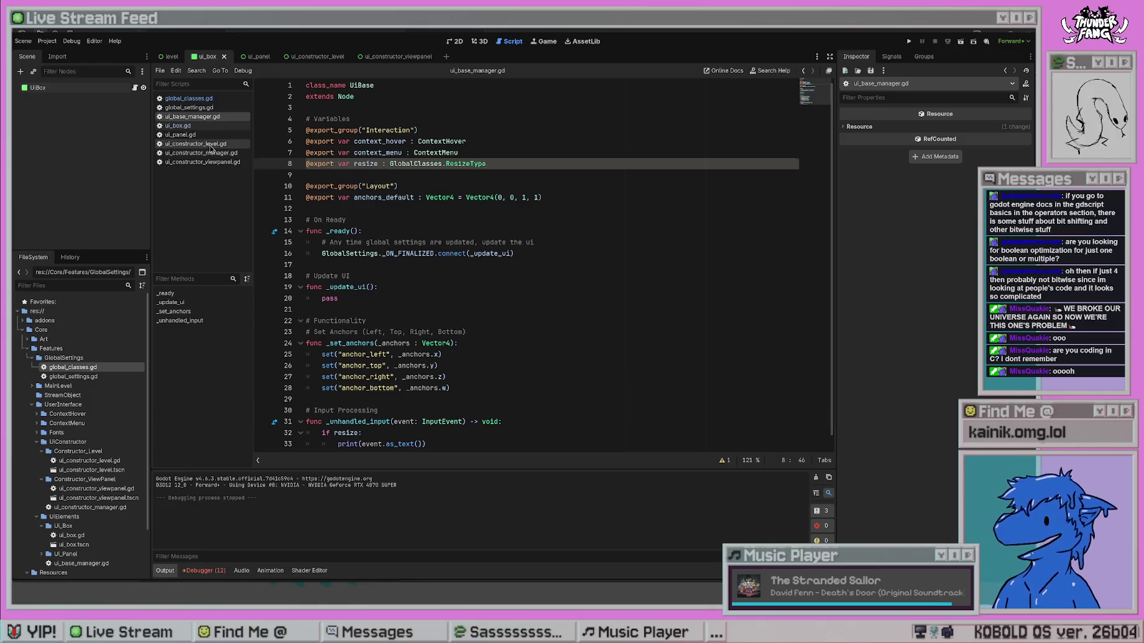
left_click(208, 143)
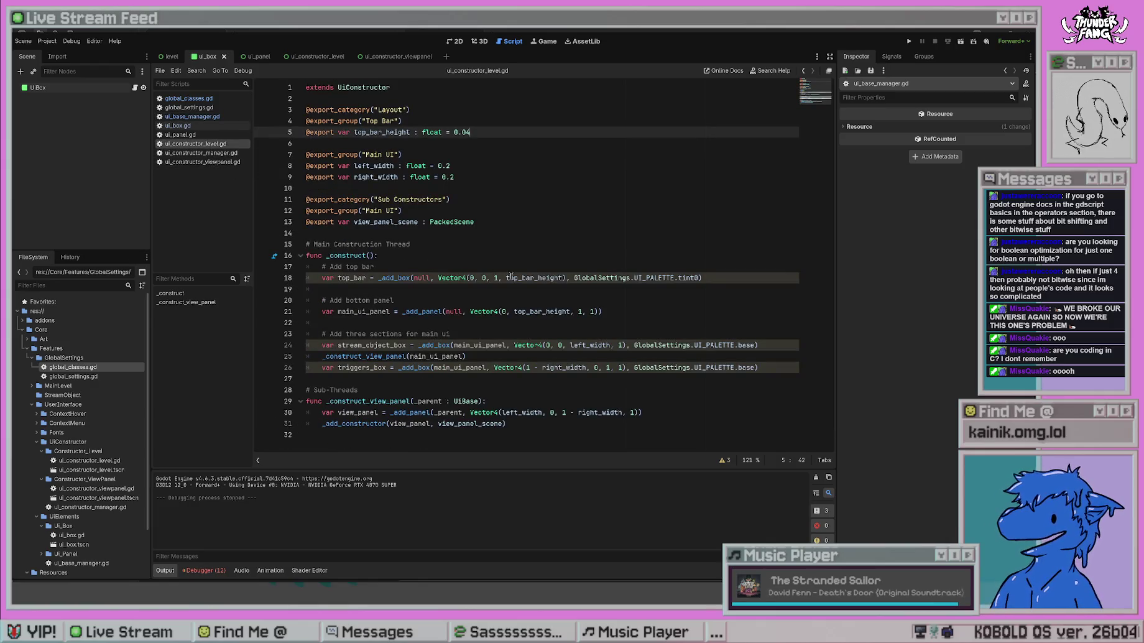
left_click(760, 345)
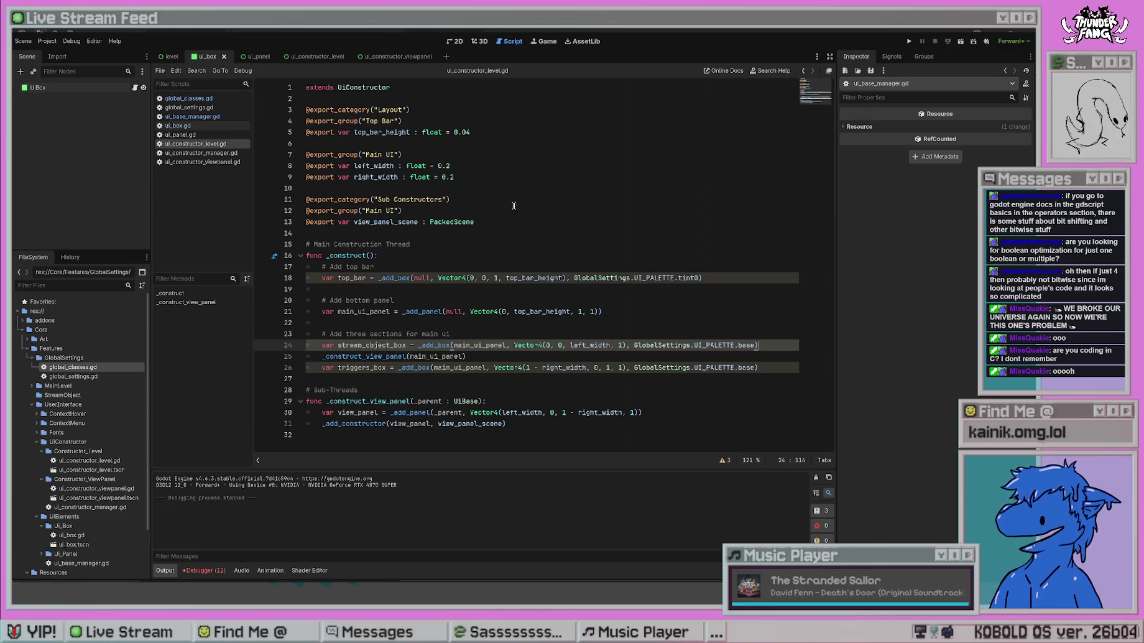
left_click(407, 122)
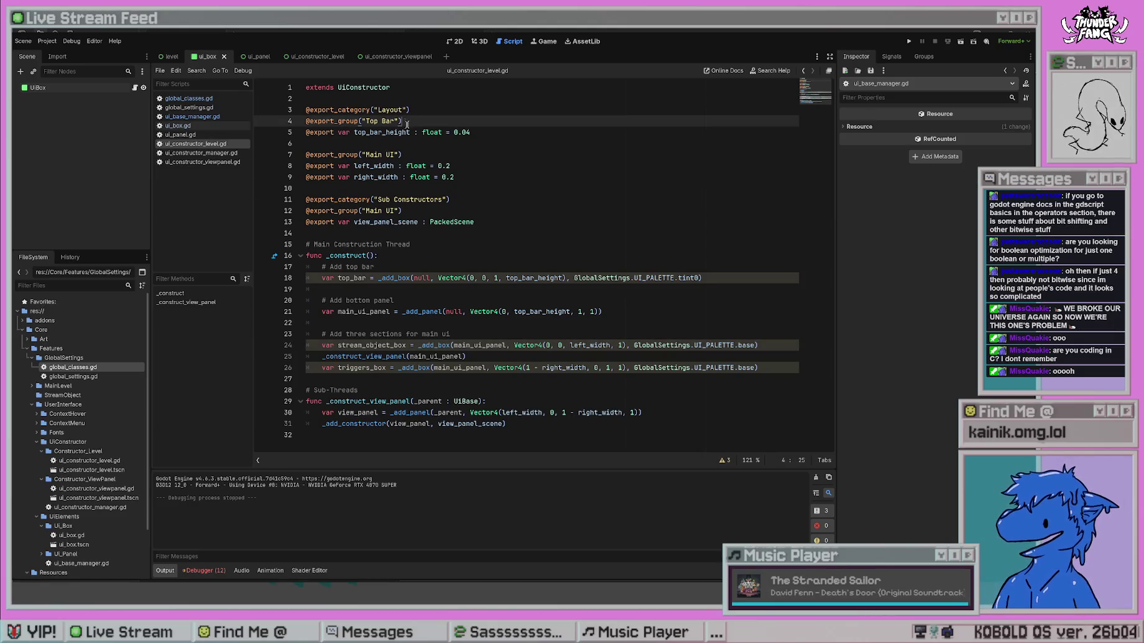
left_click(194, 116)
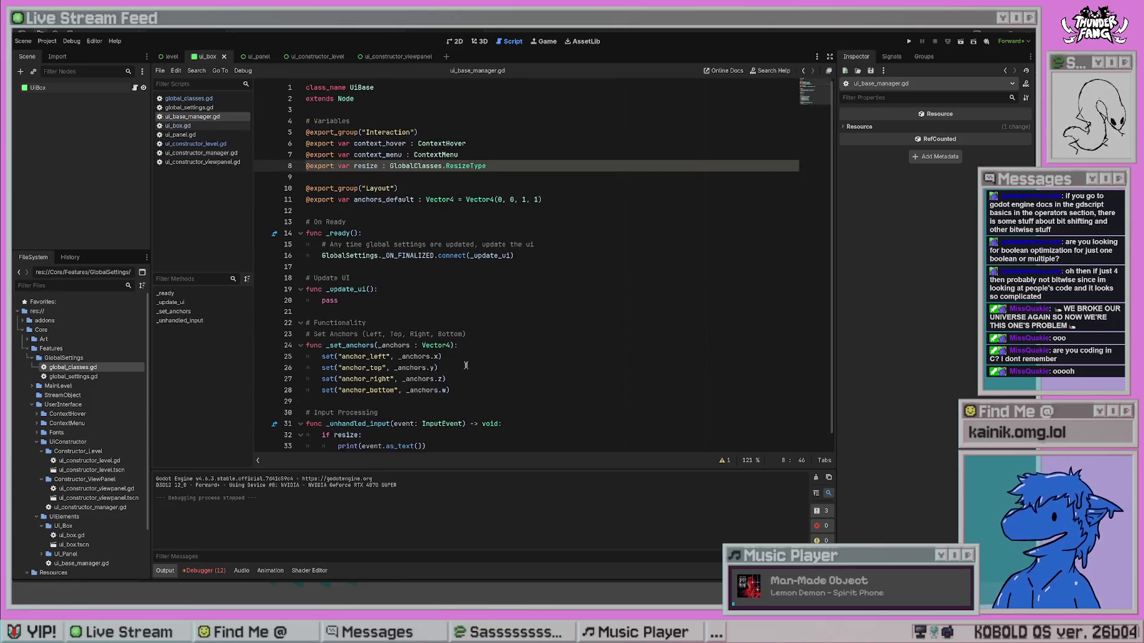
left_click(460, 384)
Write func _set_resize_type(_resize : GlobalClasses.ResizeType) that sets resize = _resize, then save.
key("Return")
key("Return")
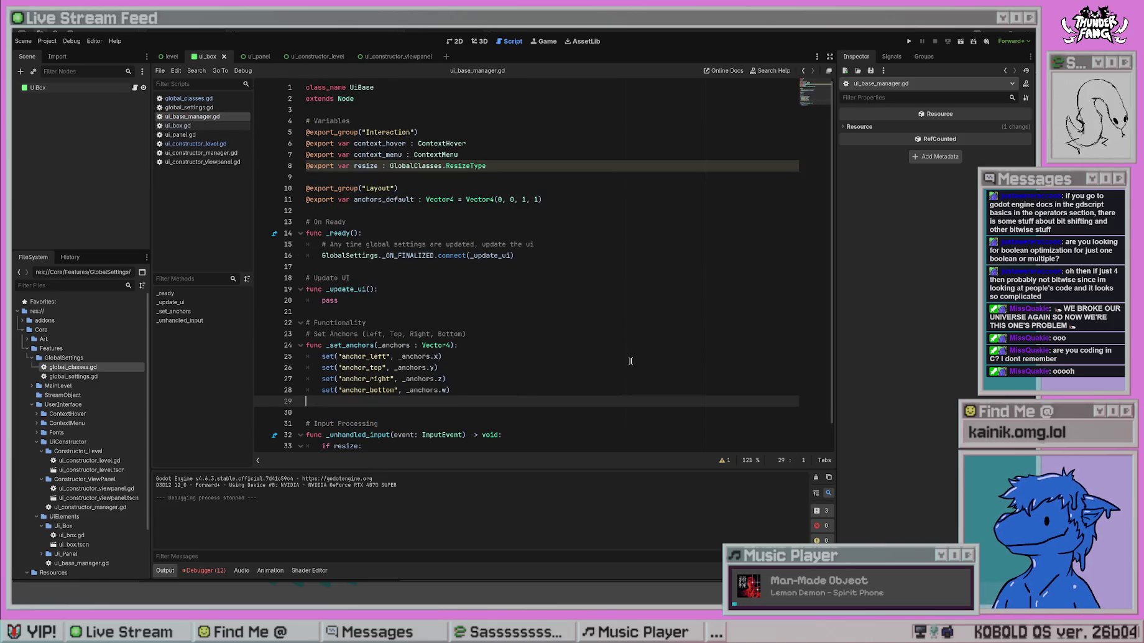
type("func _set_resize")
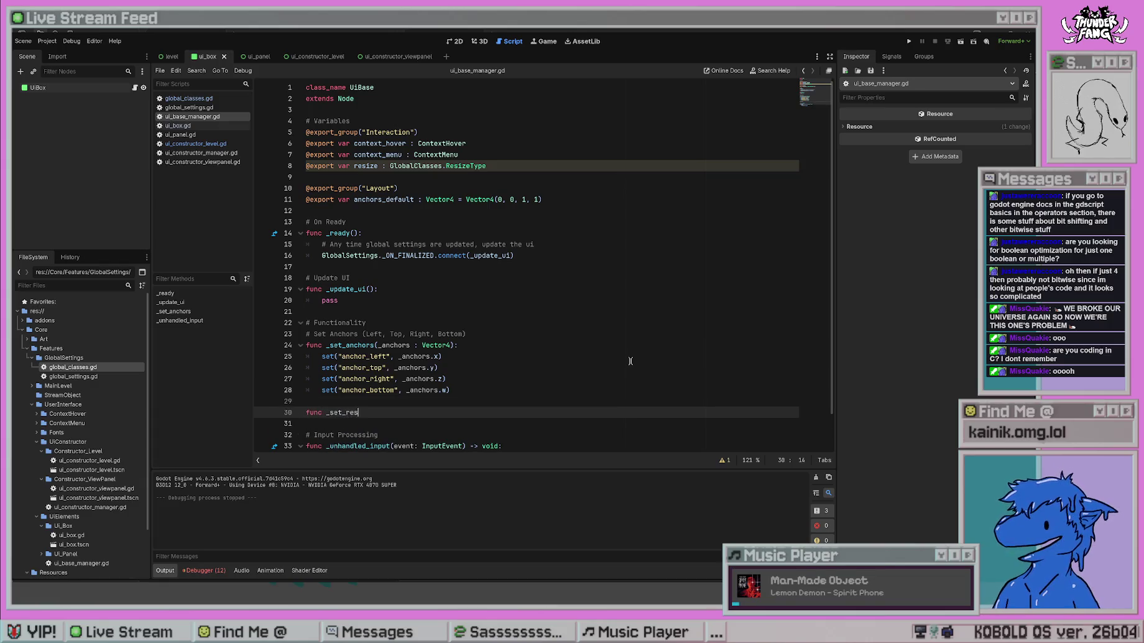
type("_type(")
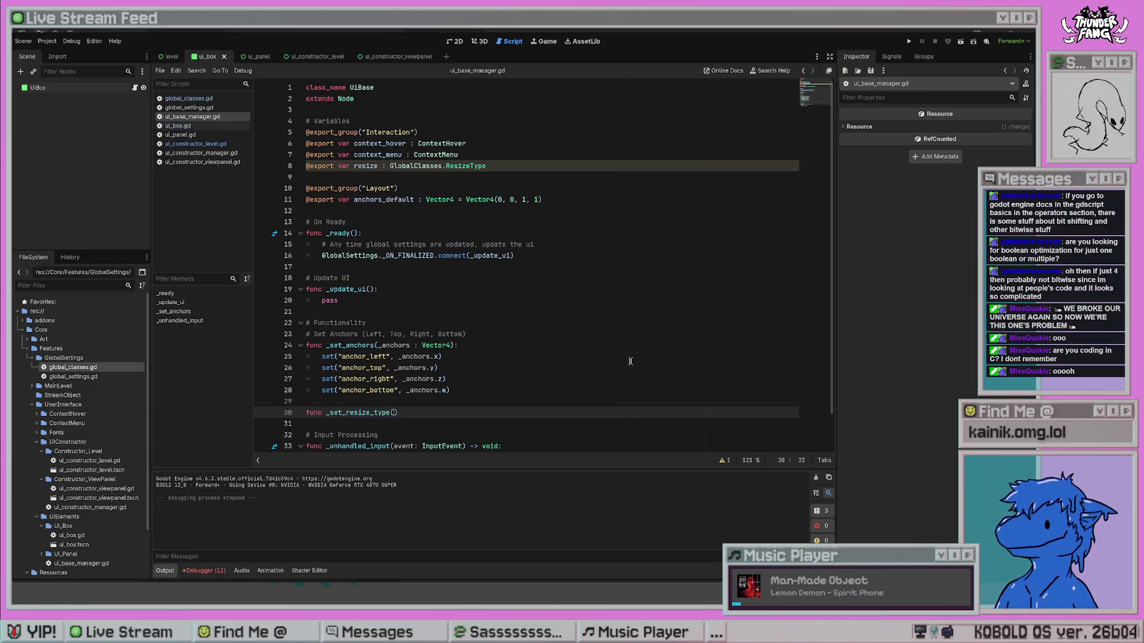
type("_resiz")
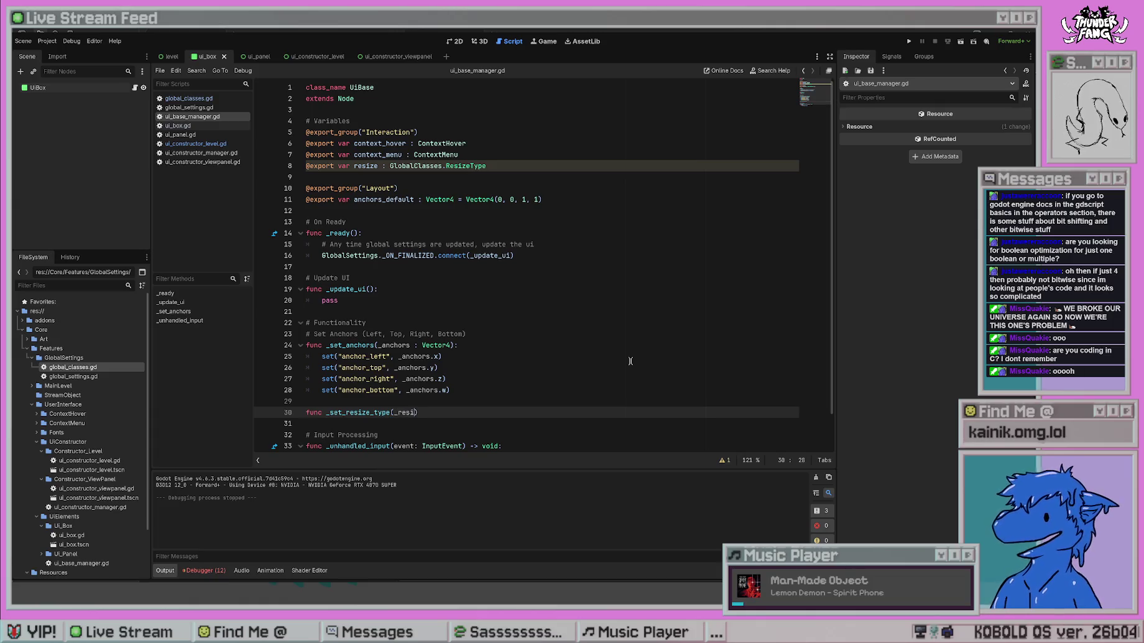
type("e")
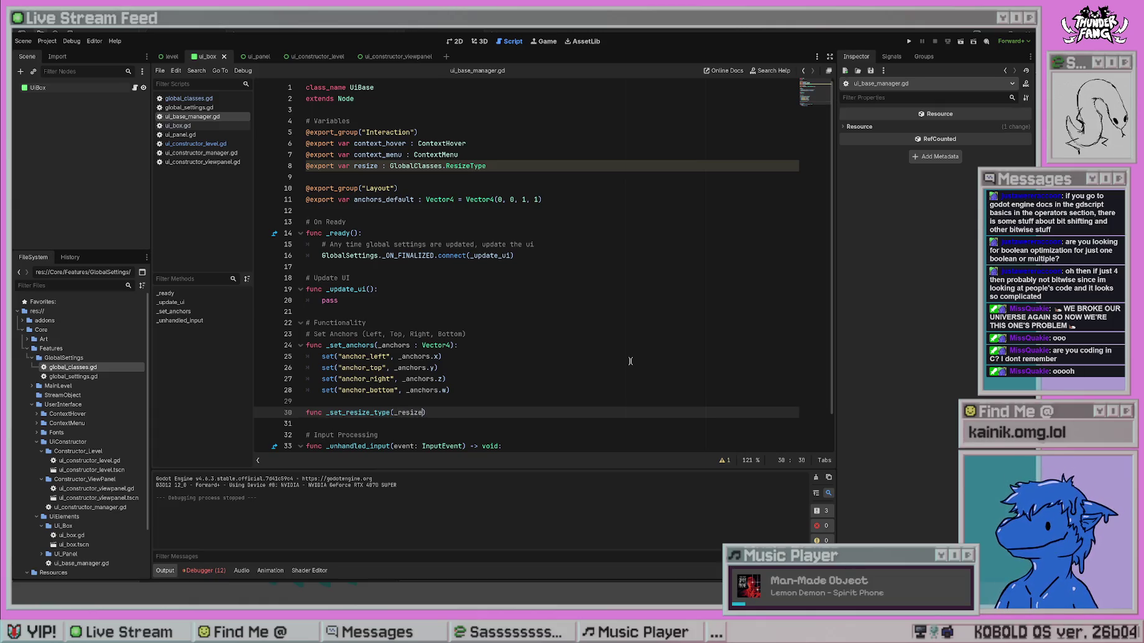
type(" : ")
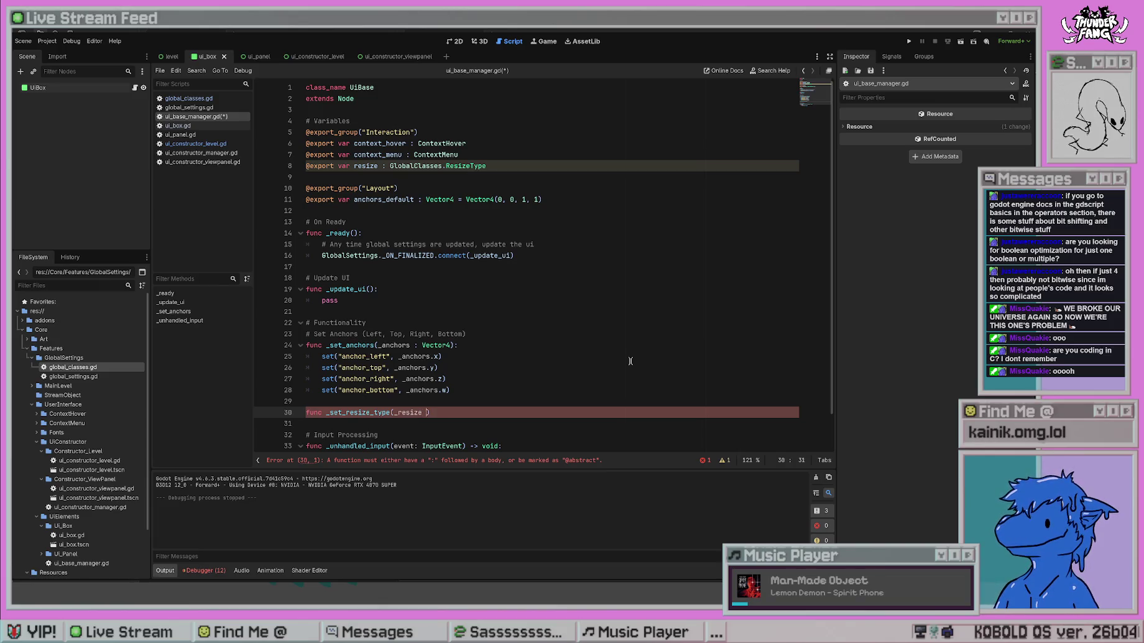
type("Global")
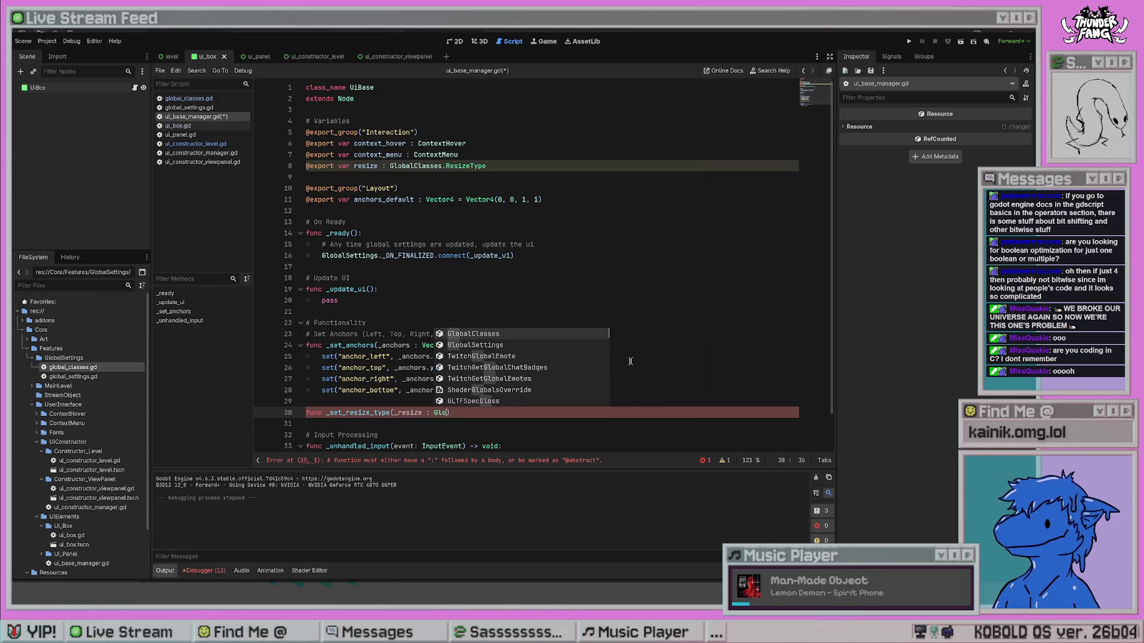
type("Classes.Resiz")
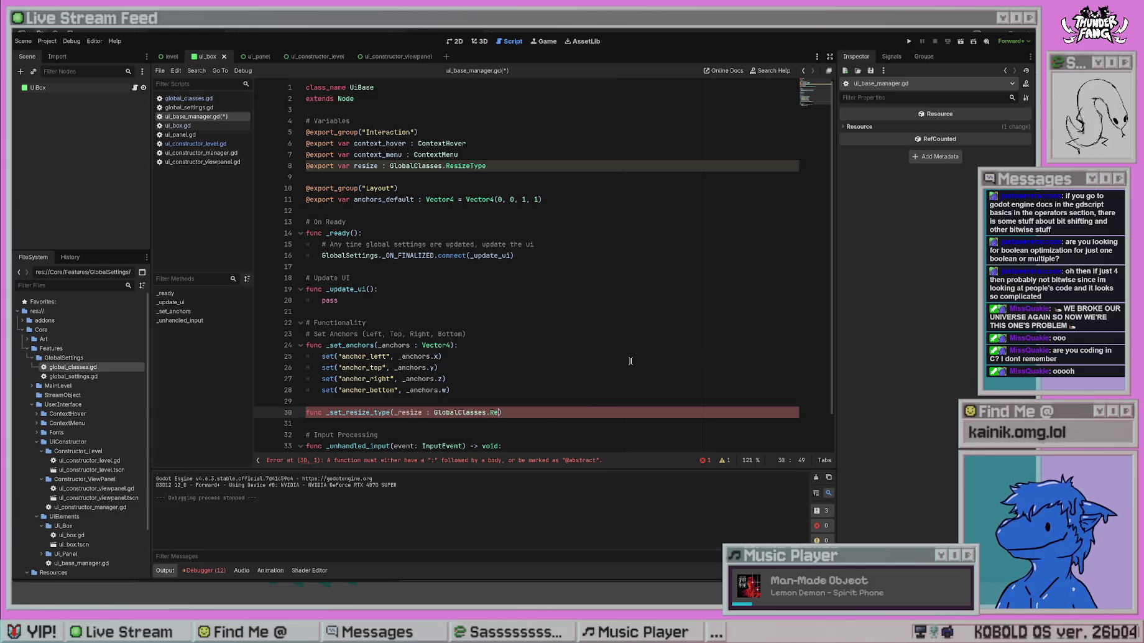
type("eType")
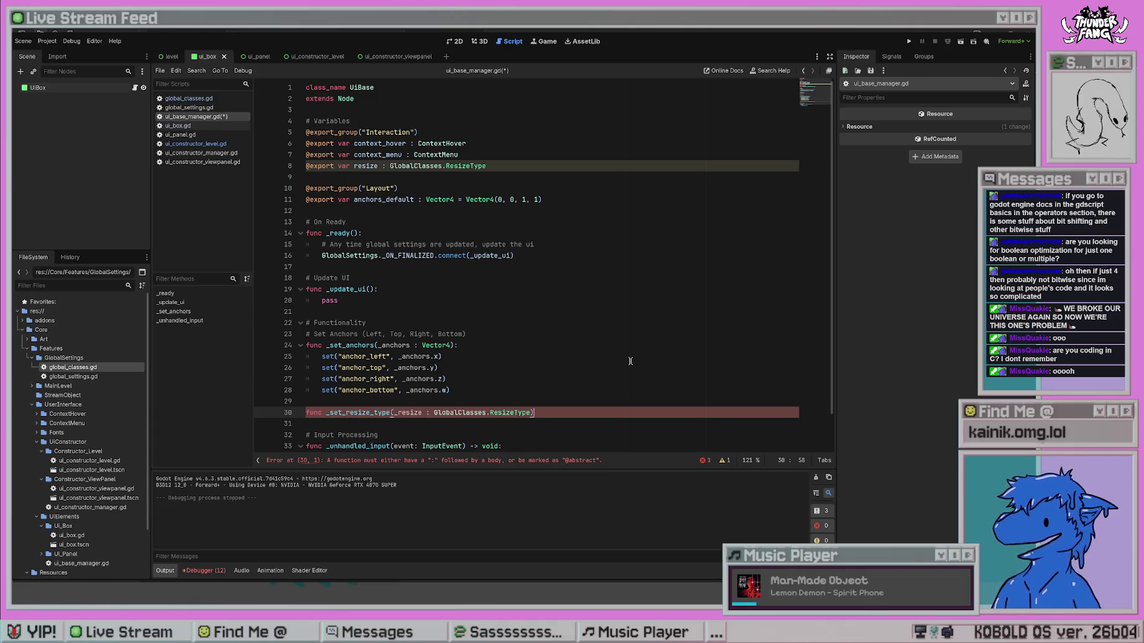
scroll(627, 358, "down", 1)
type(":")
key("Return")
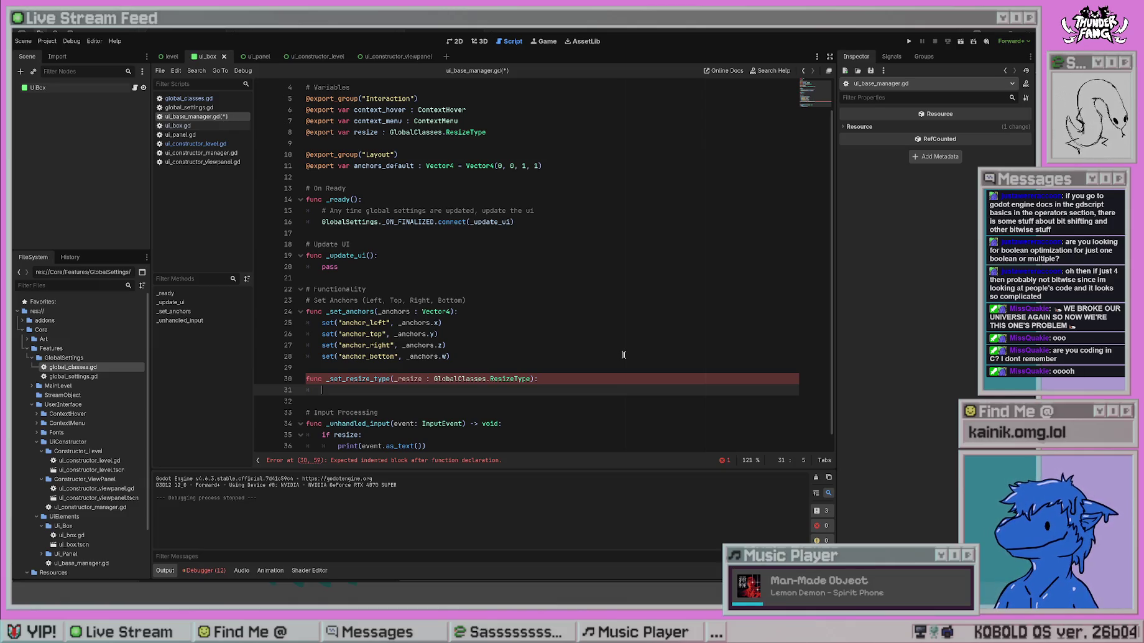
type("resize = _")
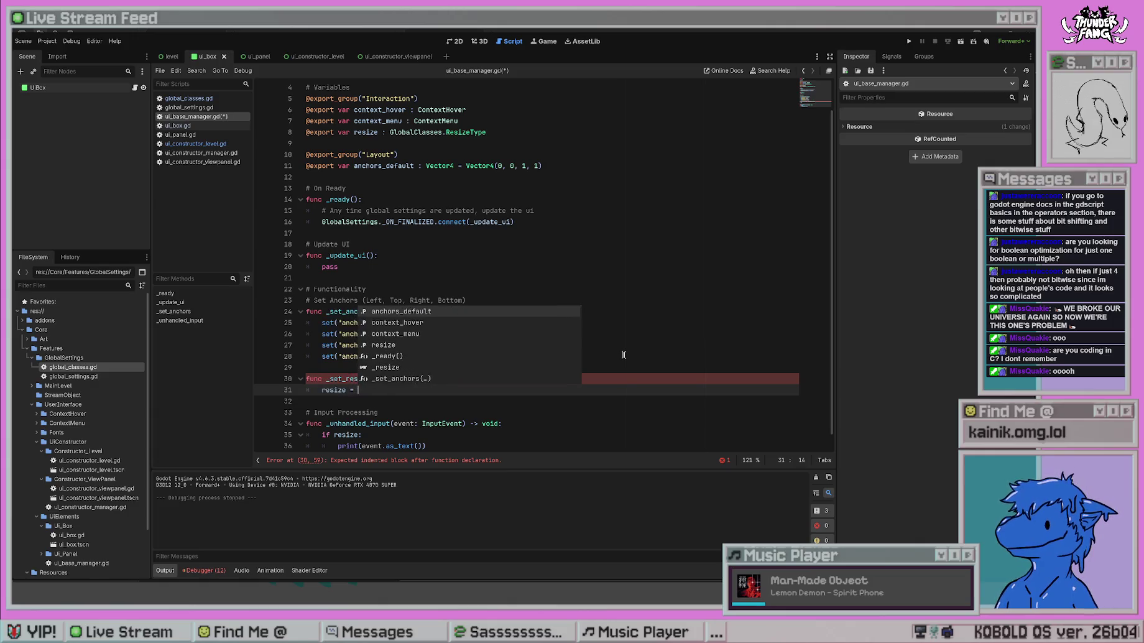
type("resiz")
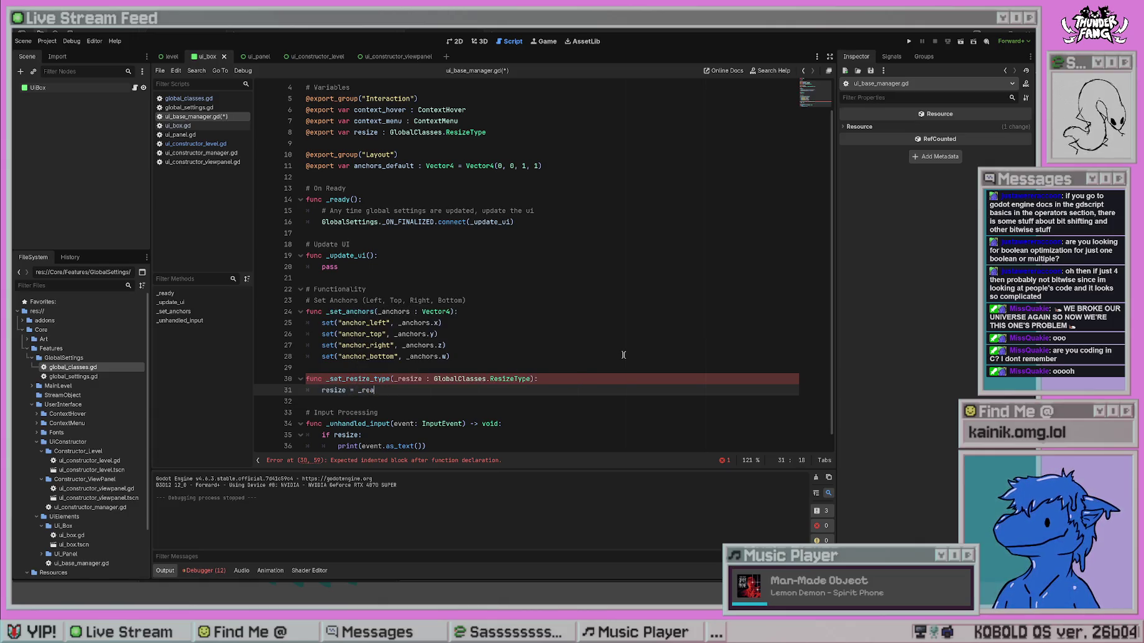
type("e")
key("ctrl+s")
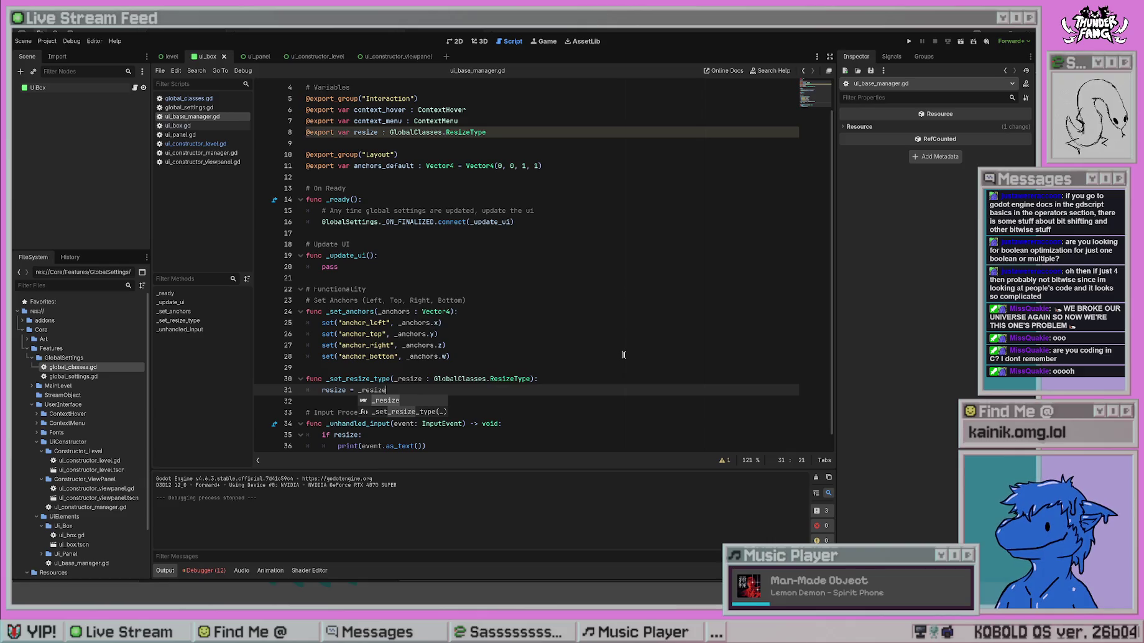
Open ui_constructor_level.gd with the caret at the end of the stream_object_box line.
left_click(624, 354)
key("Down")
key("Down")
key("Down")
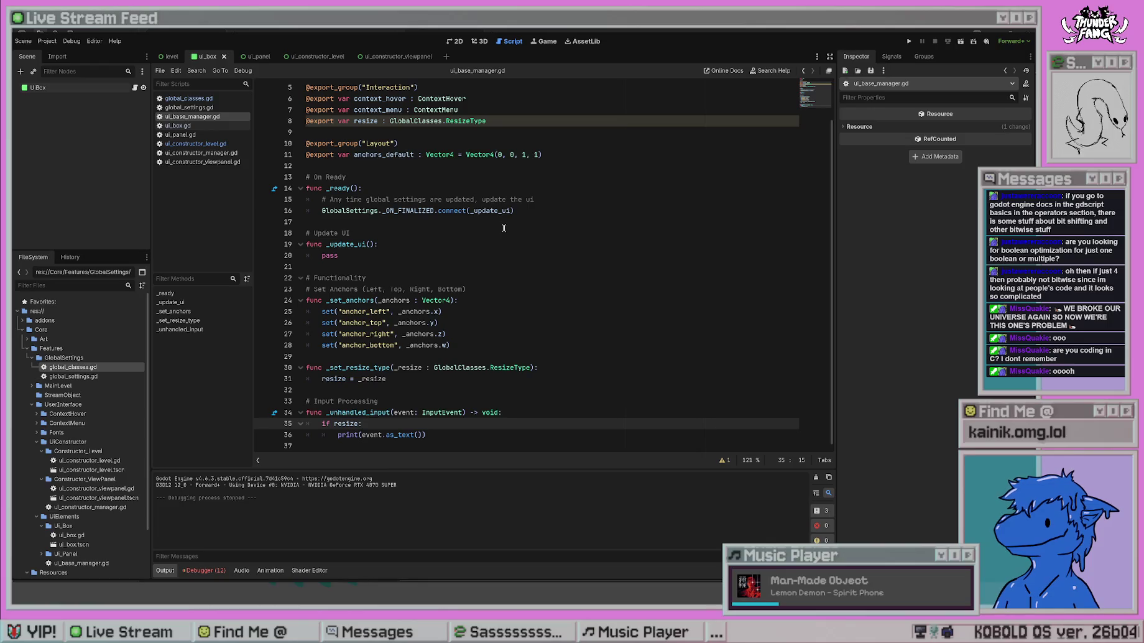
left_click(503, 229)
left_click(449, 359)
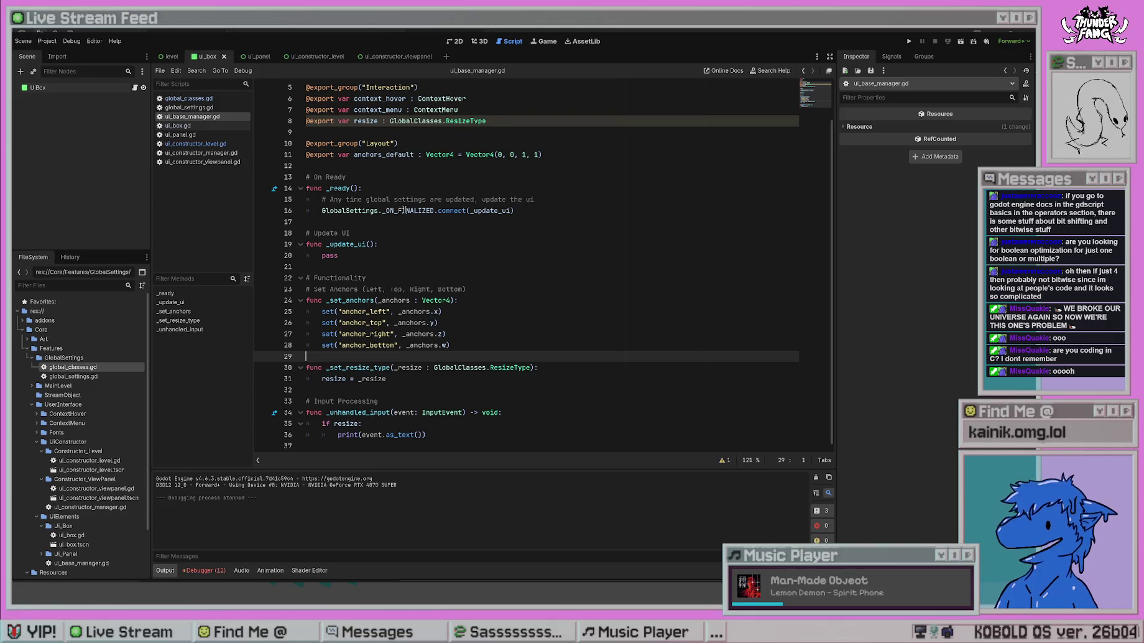
left_click(212, 145)
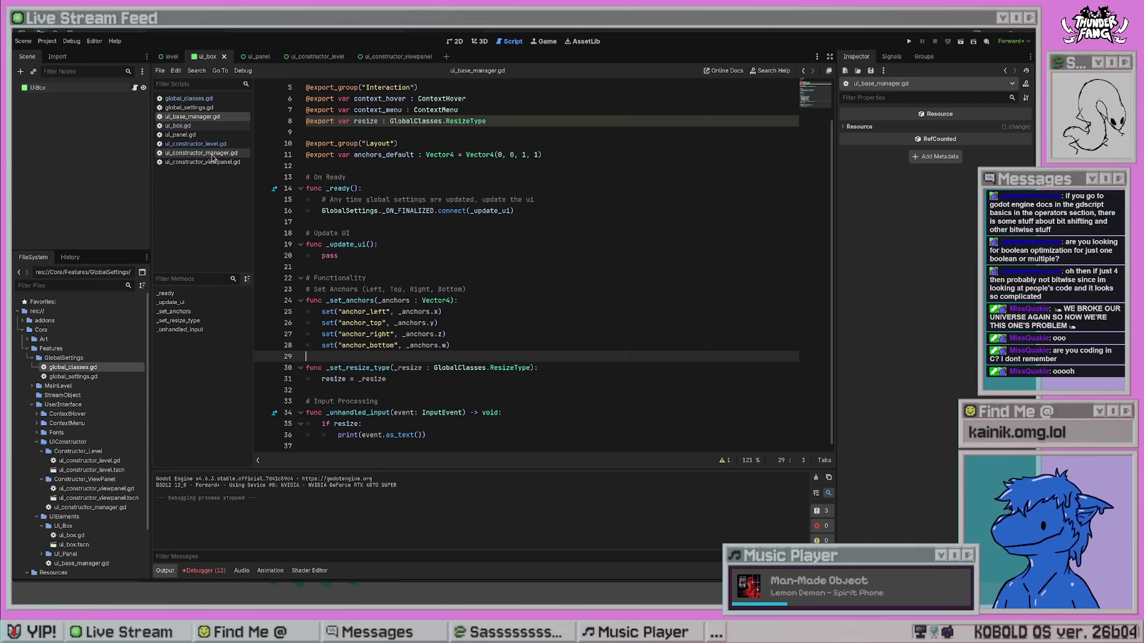
left_click(763, 344)
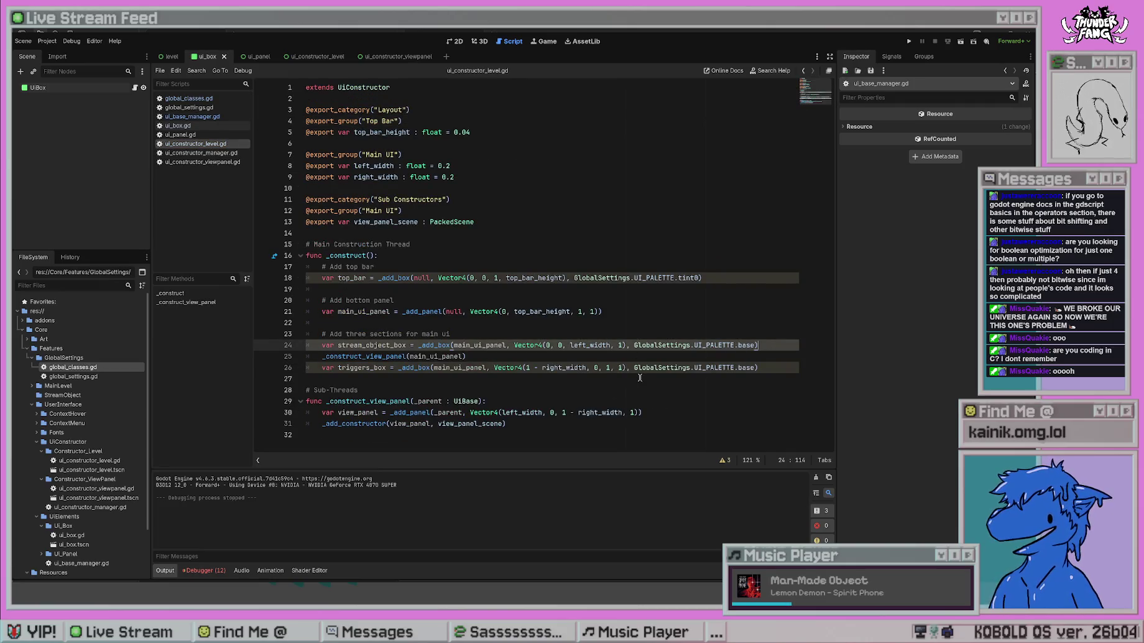
Add stream_object_box._set_resize_type(GlobalClasses.ResizeType.RIGHT) after the box creation, save, and run the project.
key("Return")
type("stream_o")
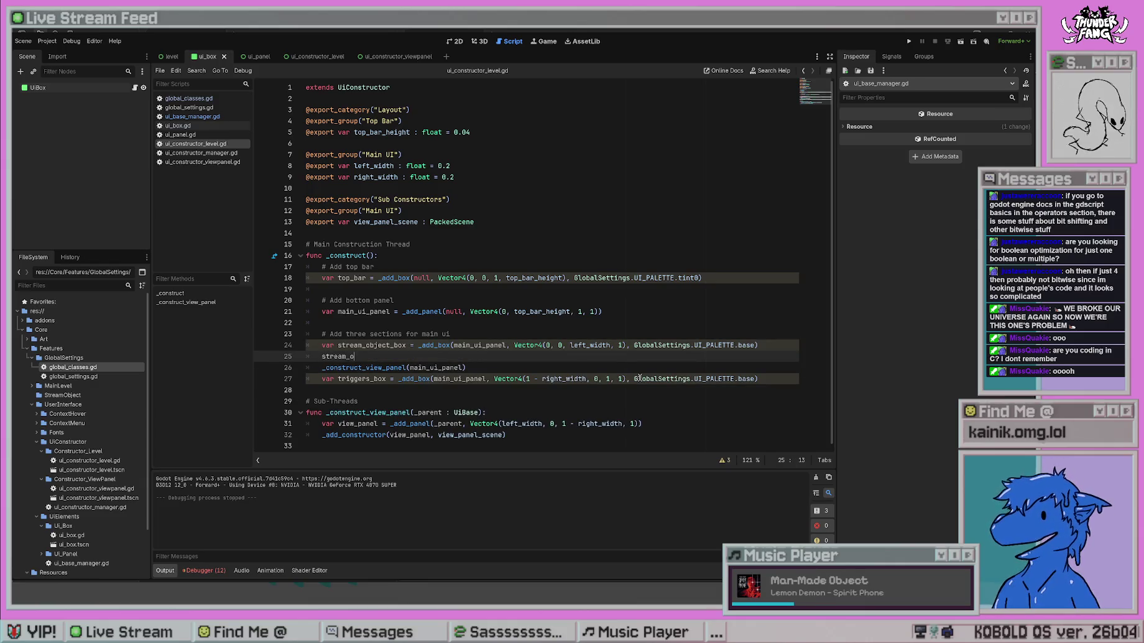
type("bjec")
key("Return")
type("._setres")
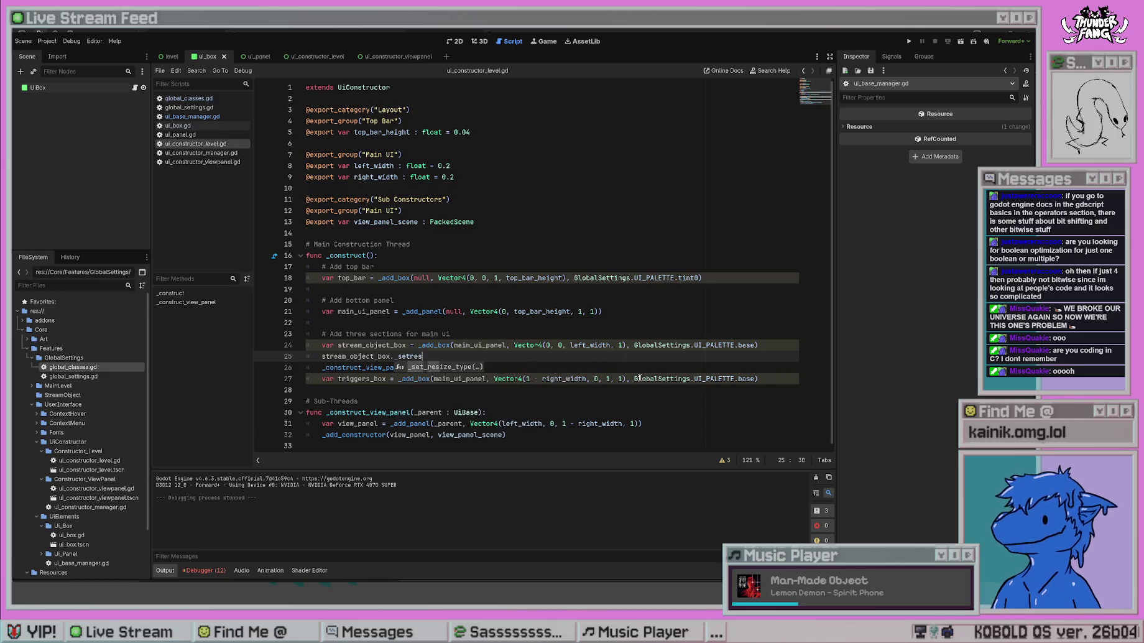
key("Return")
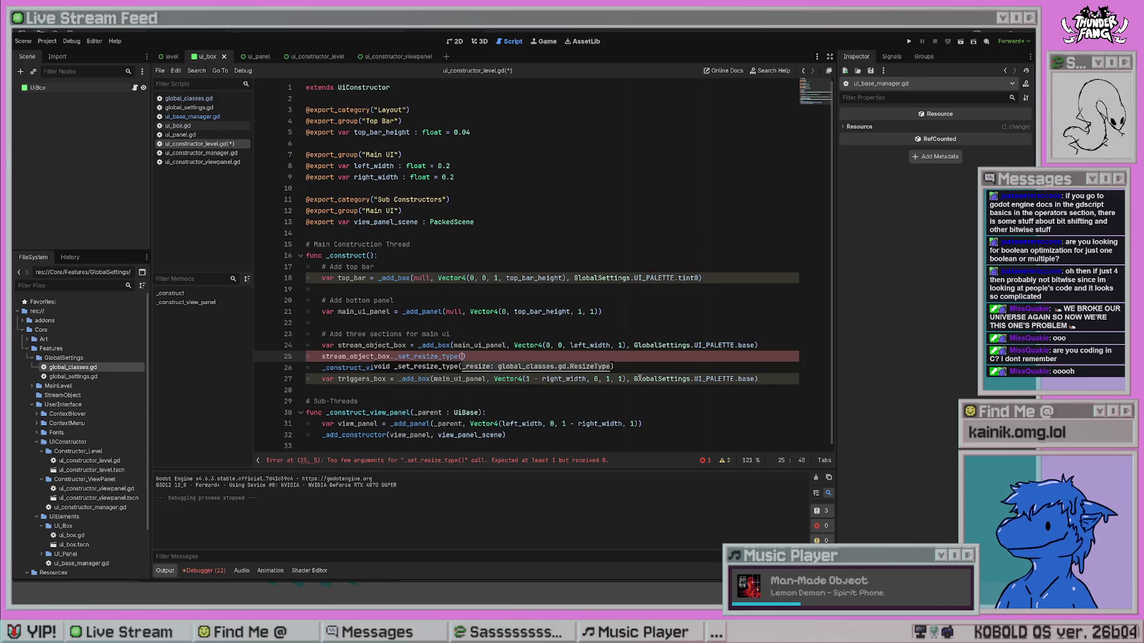
type("GlobalClasses")
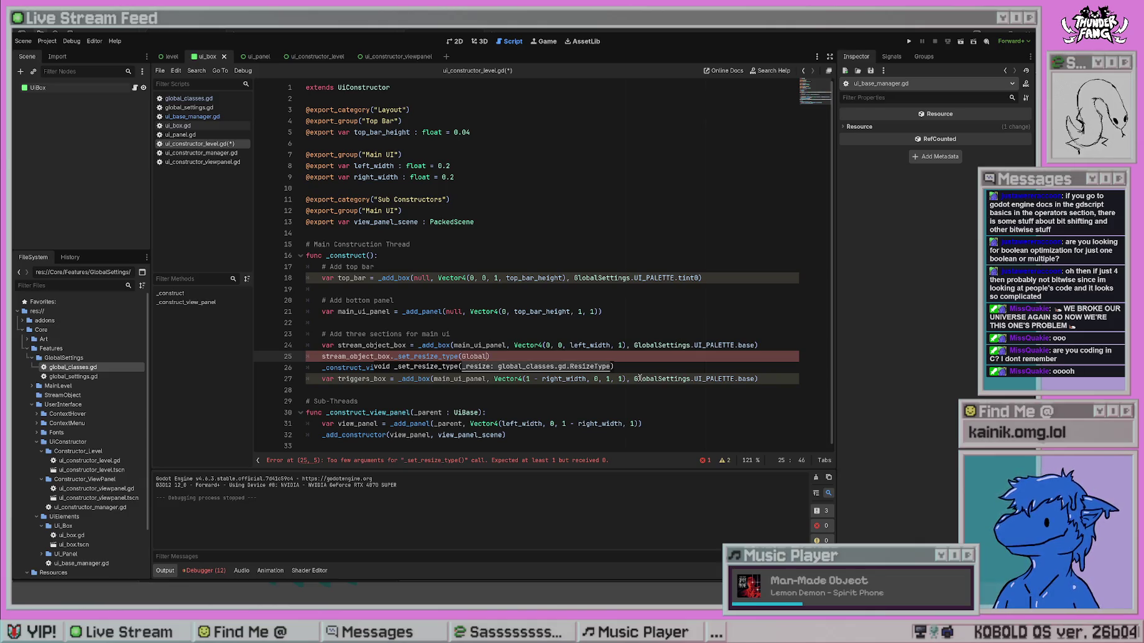
type(".ResizeType.")
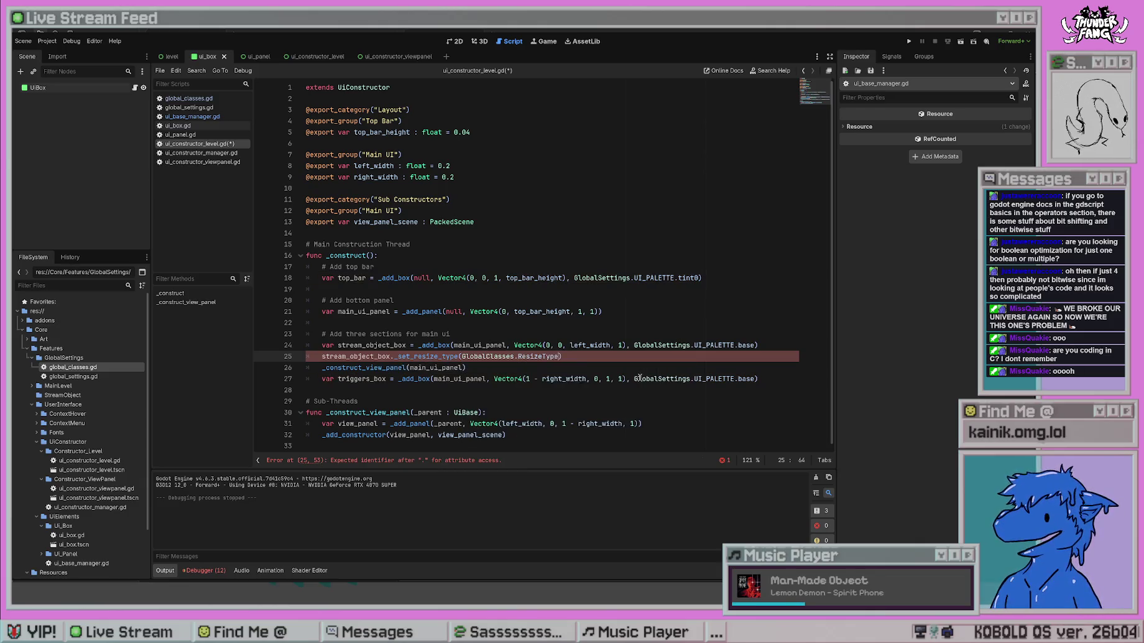
key("Down")
key("Down")
key("Return")
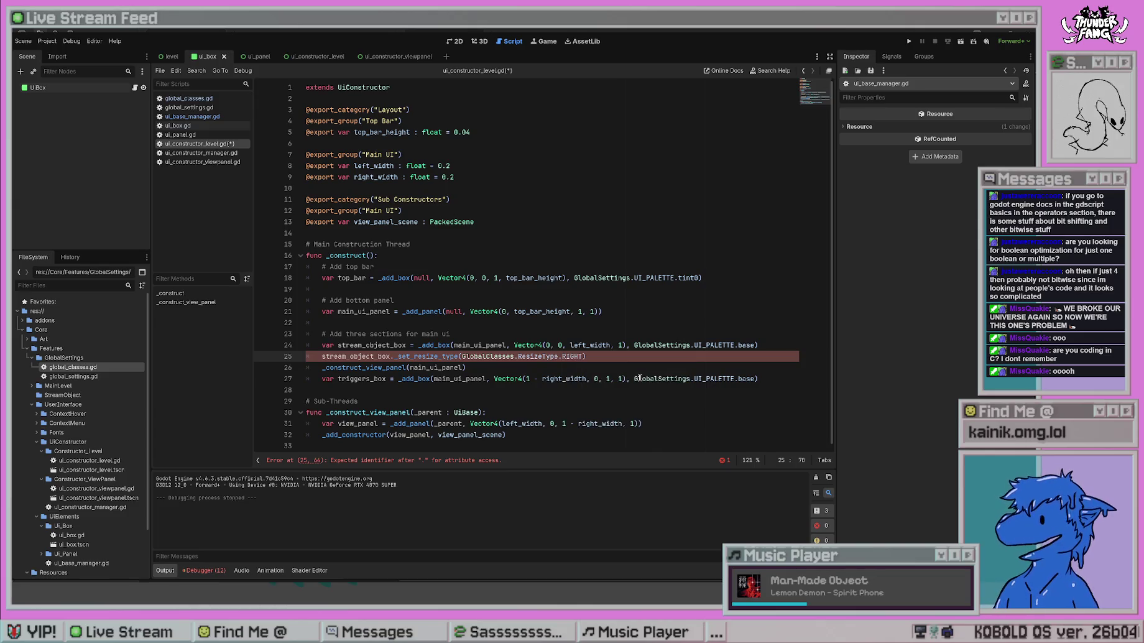
key("ctrl+s")
left_click(626, 301)
key("F5")
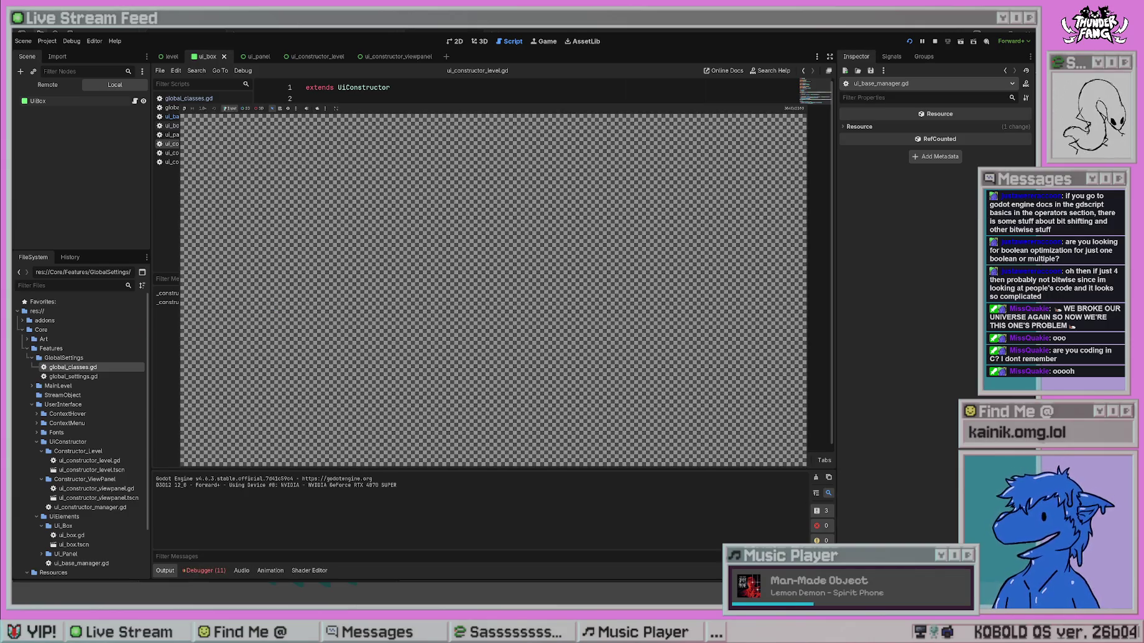
Close the running game with Alt+F4 and navigate back to the previous script.
key("alt+F4")
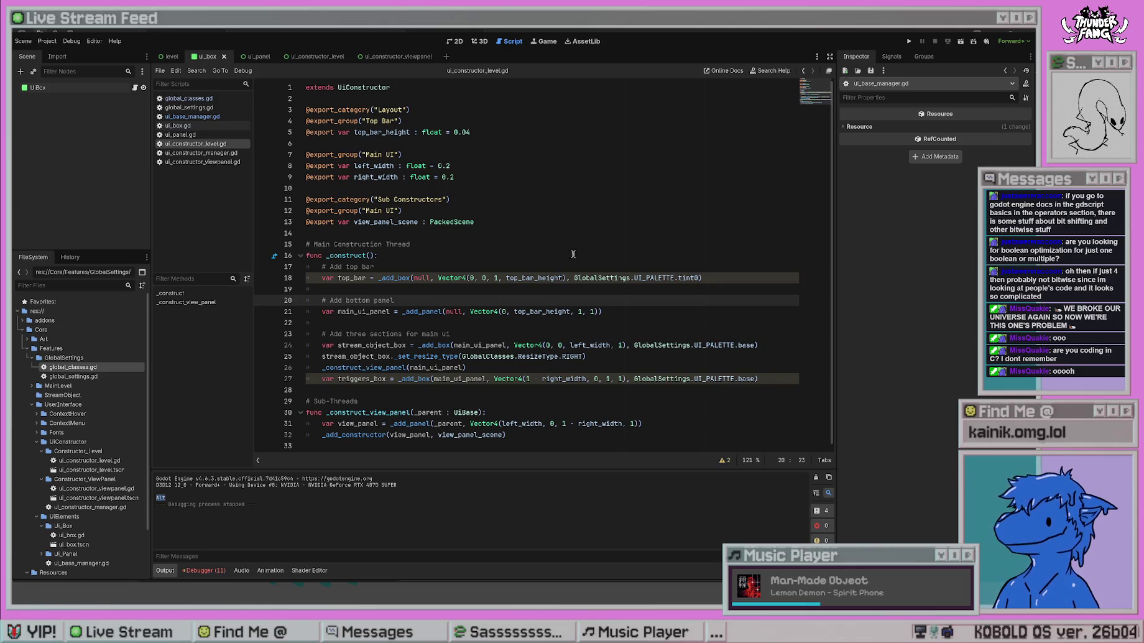
key("alt+Left")
key("alt+Left")
key("alt+Left")
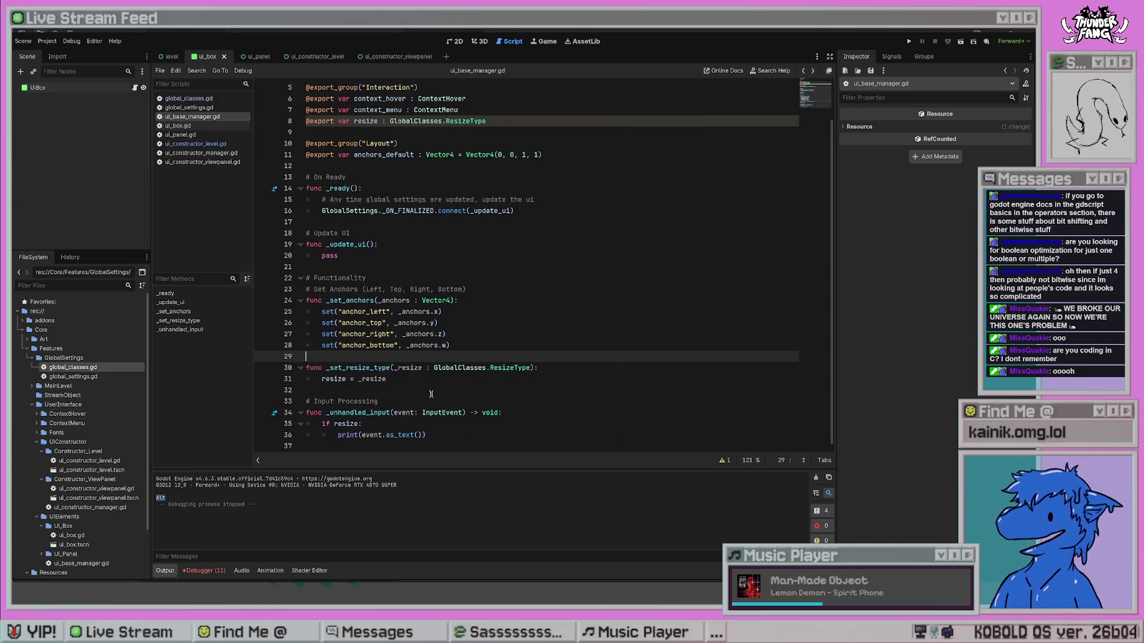
Run the project again, type 'llo' in the game window, then close it.
left_click(433, 437)
left_click(908, 41)
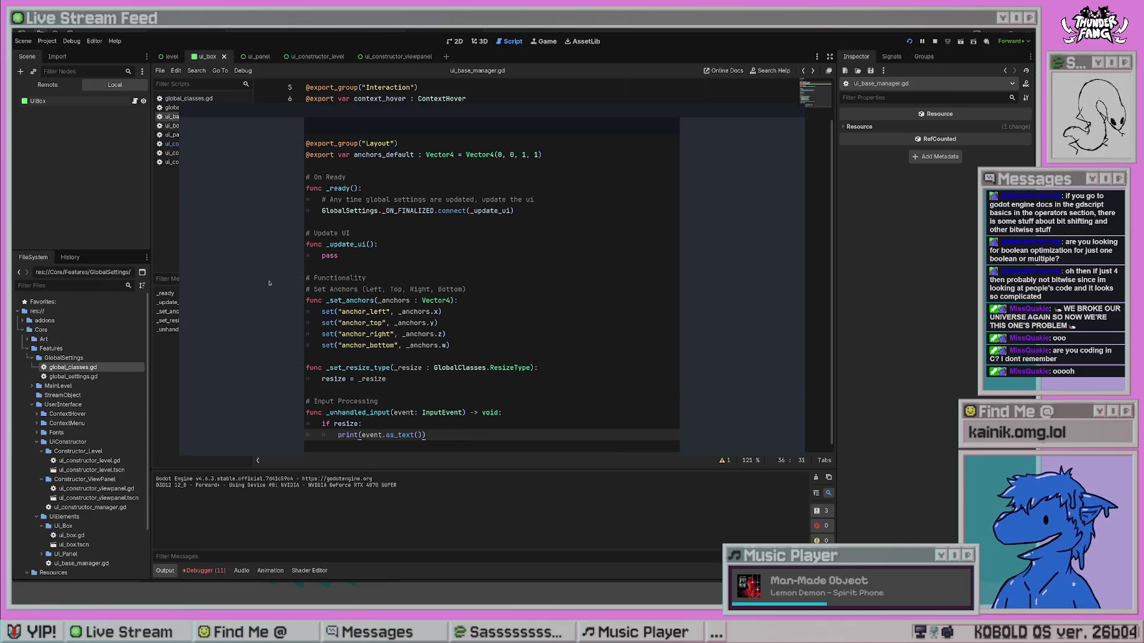
type("llo")
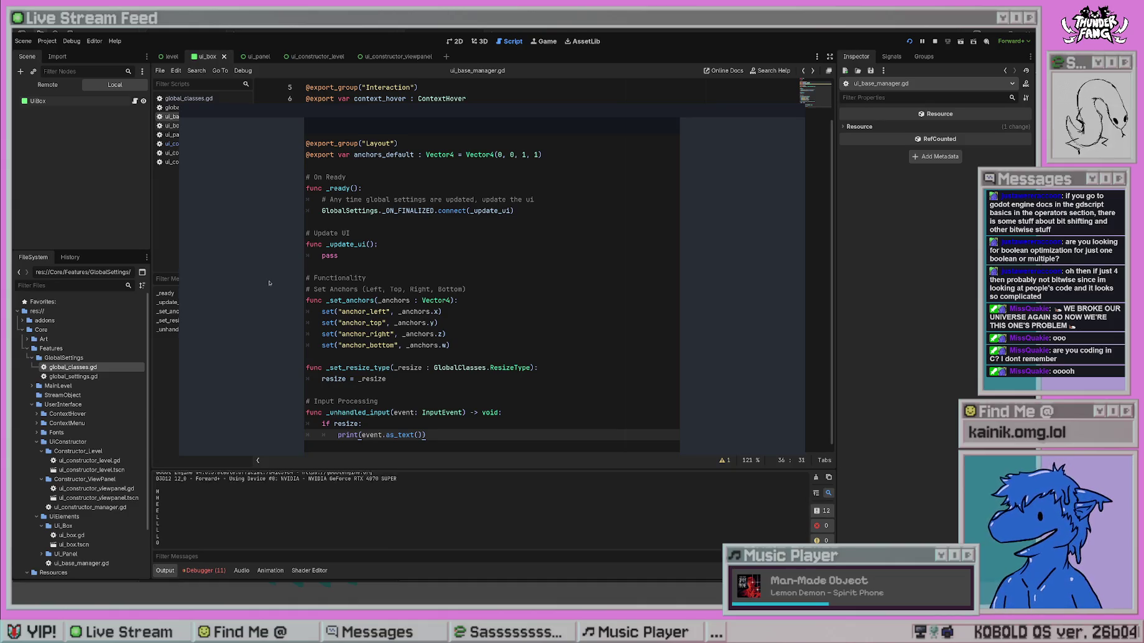
key("alt+F4")
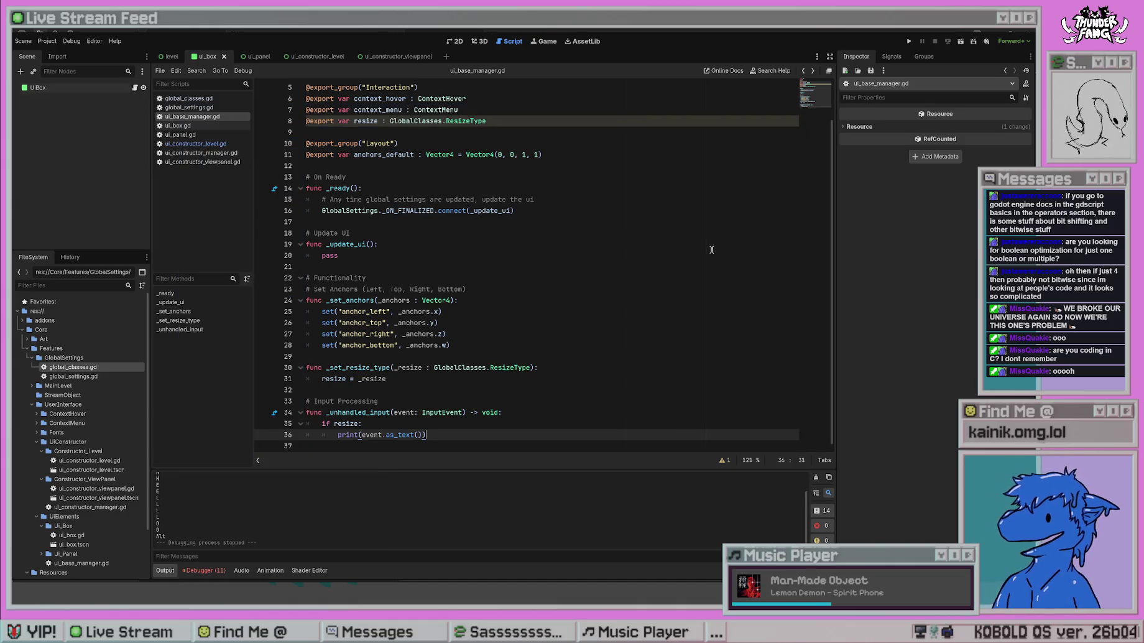
Inspect the printed L key events in the Output panel against the if resize print code.
left_click_drag(159, 500, 172, 559)
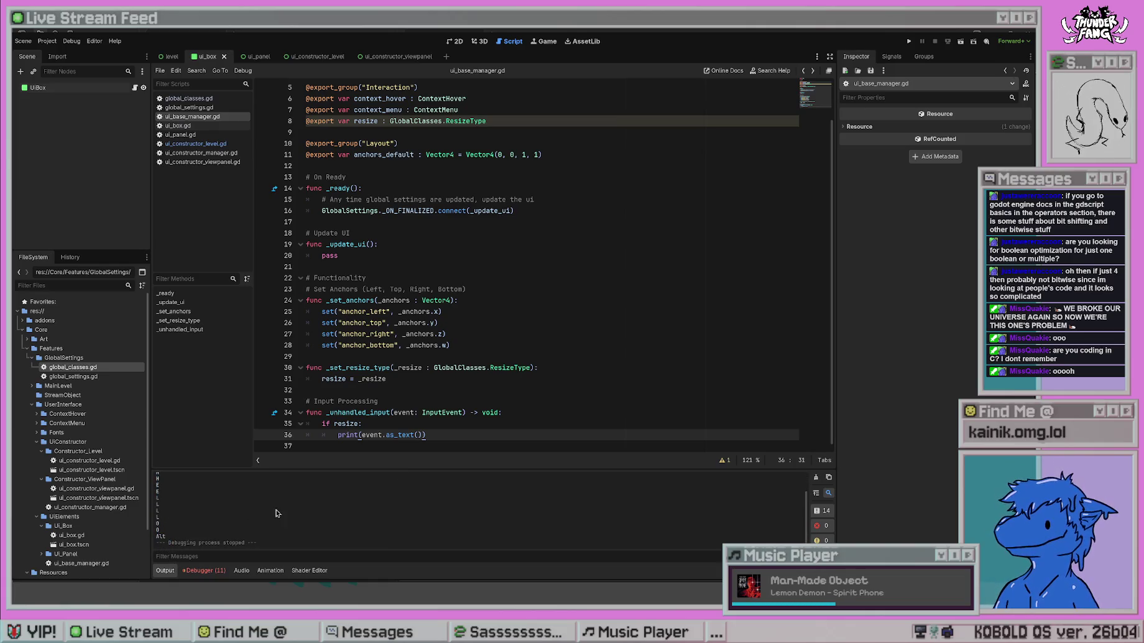
left_click(536, 389)
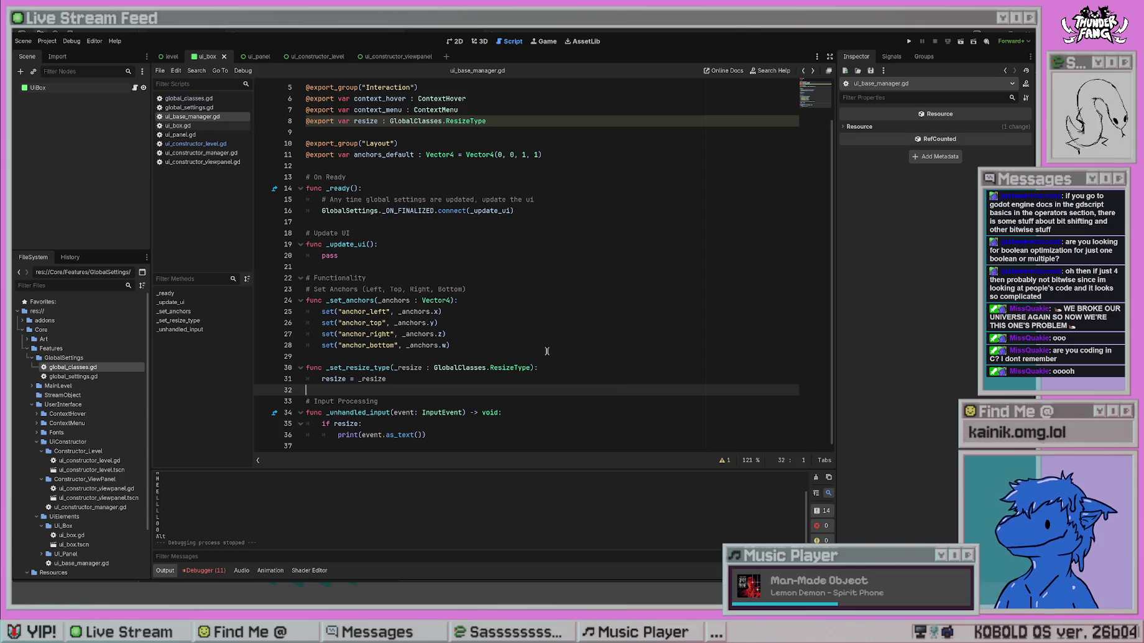
mouse_move(166, 519)
left_mouse_down()
mouse_move(158, 496)
mouse_move(192, 514)
left_mouse_up()
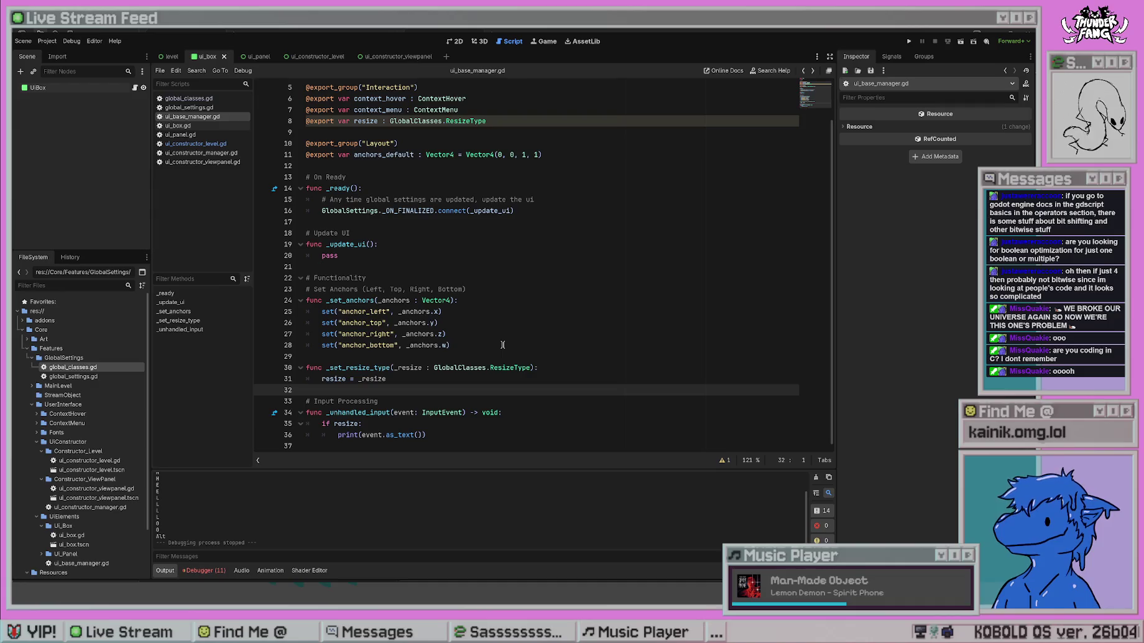
left_click(403, 423)
left_click(435, 434)
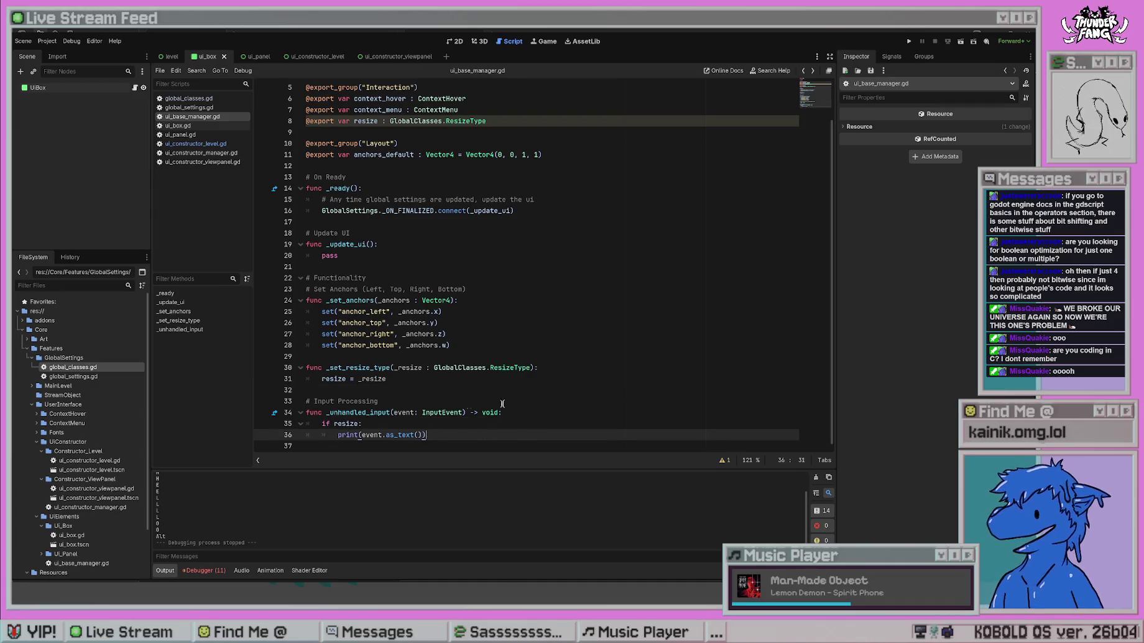
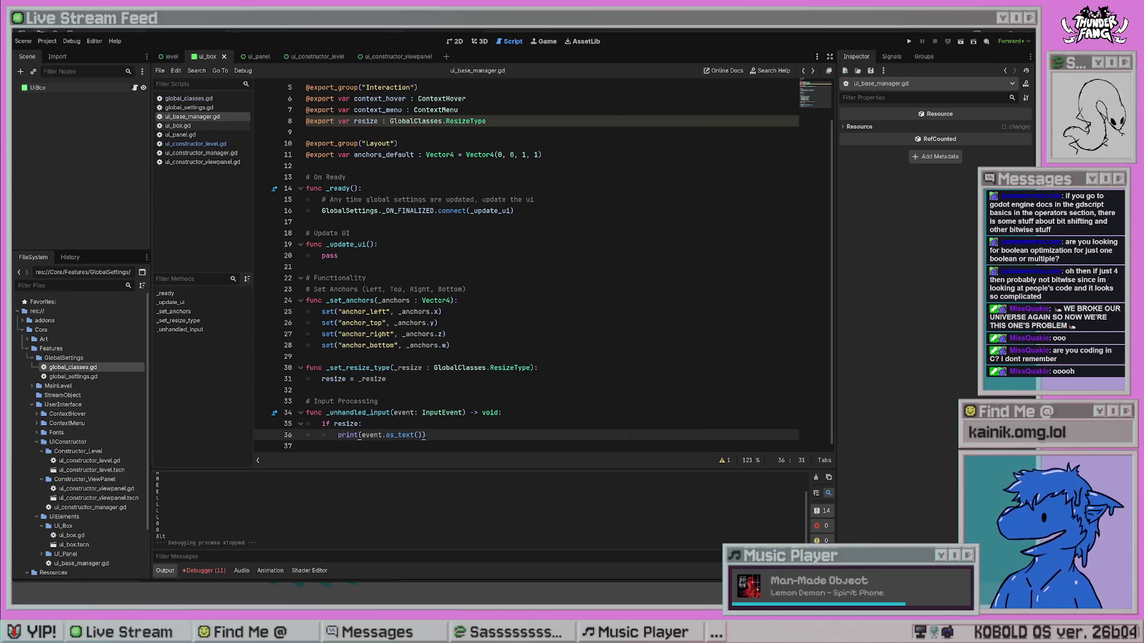
Delete the old _unhandled_input function from ui_base_manager.gd.
left_click(419, 356)
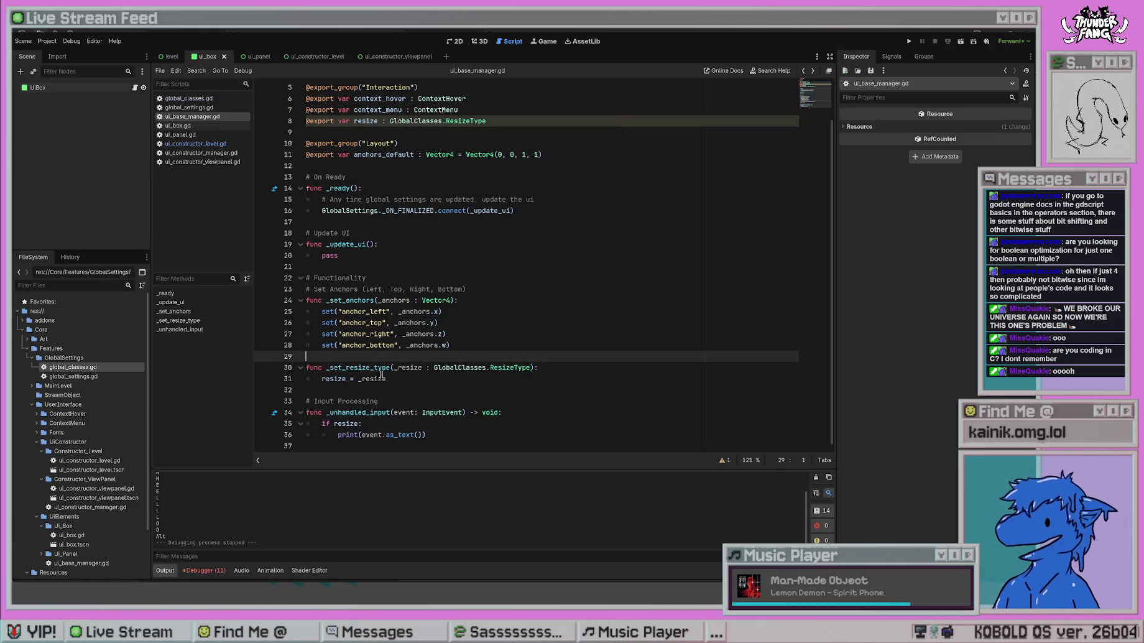
left_click(519, 378)
left_click_drag(435, 439, 263, 418)
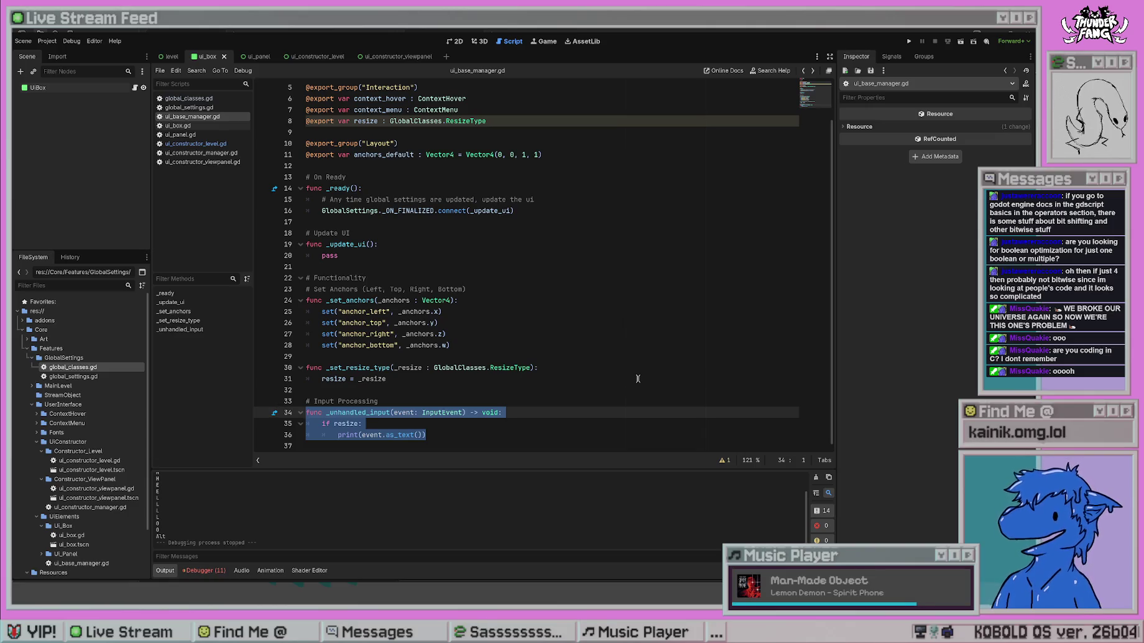
key("BackSpace")
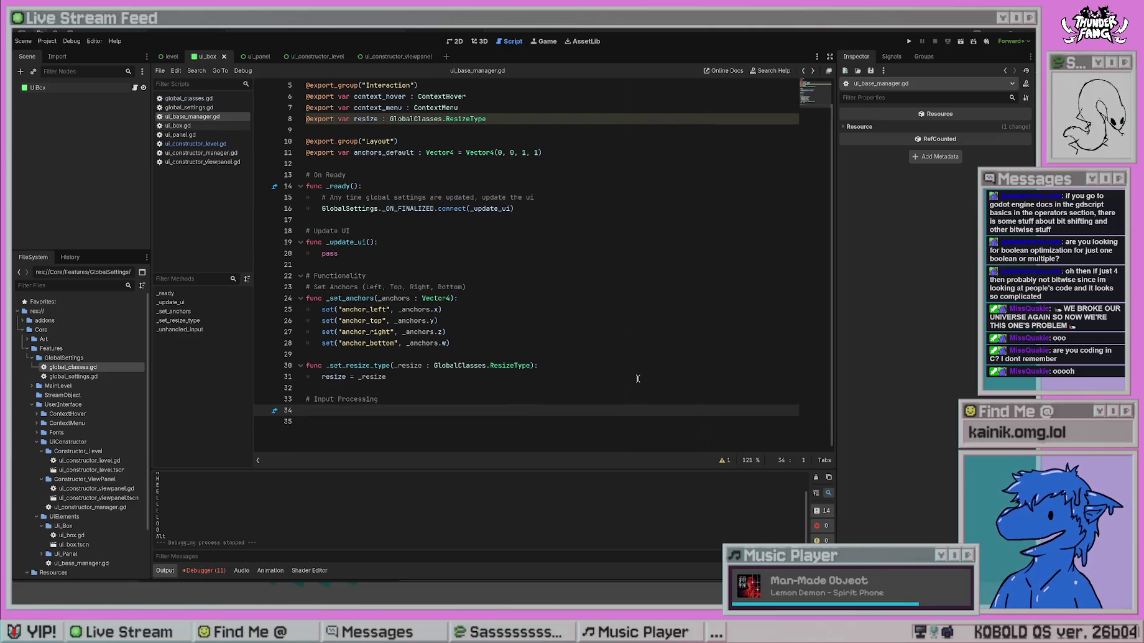
Add a '# Mouse Hover Check' comment and _on_mouse_entered() that prints when resize is set, then save.
type("# Mouse Hover")
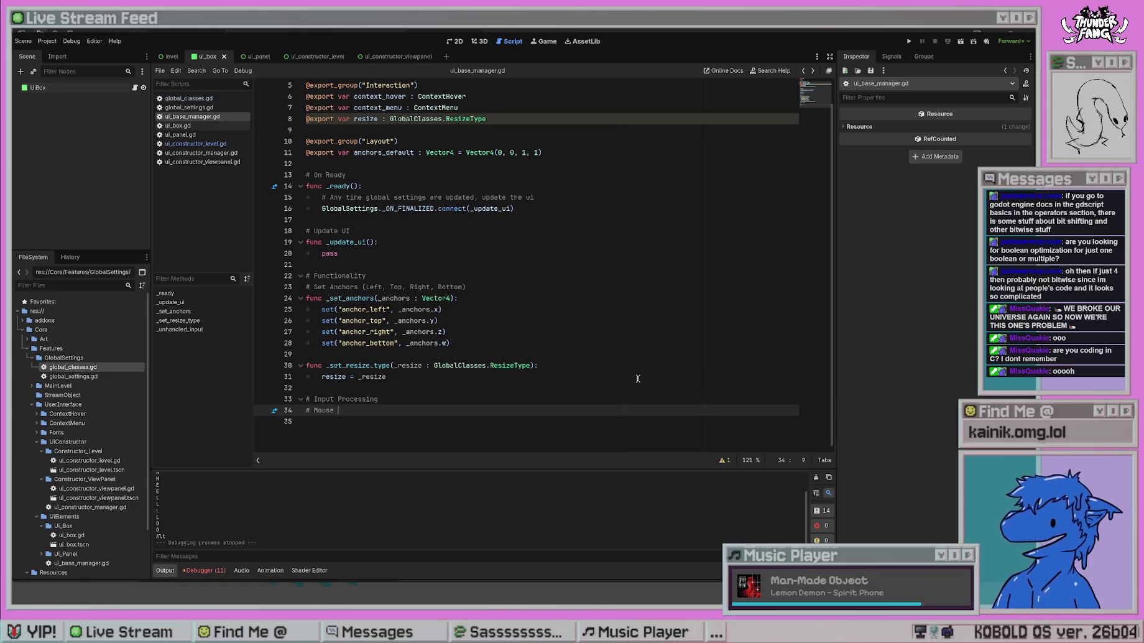
type(" Check")
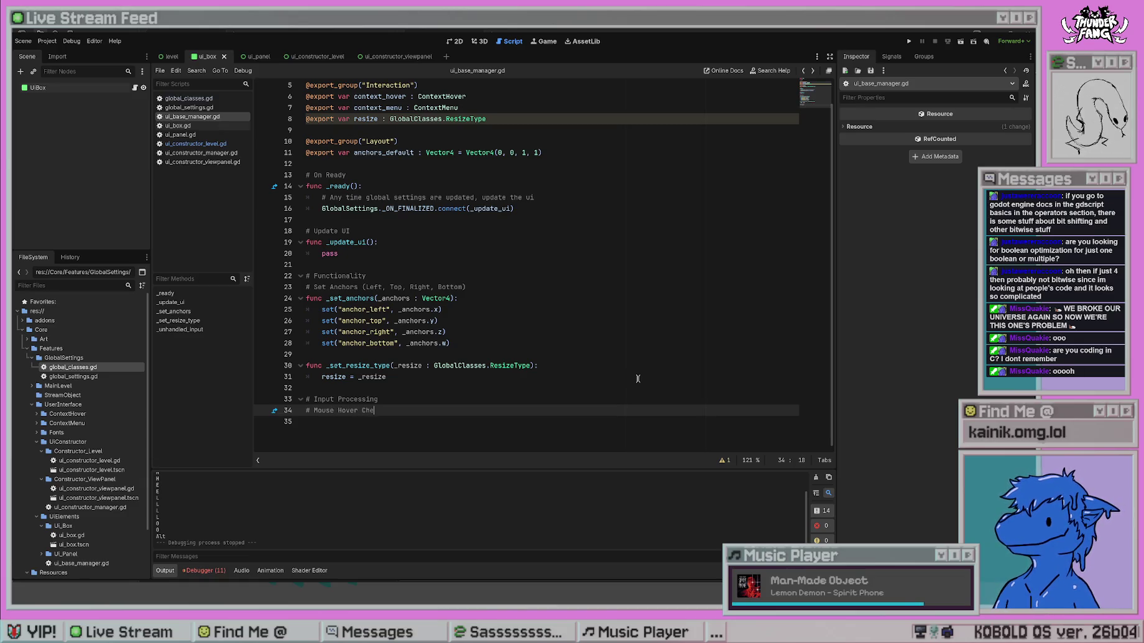
key("Return")
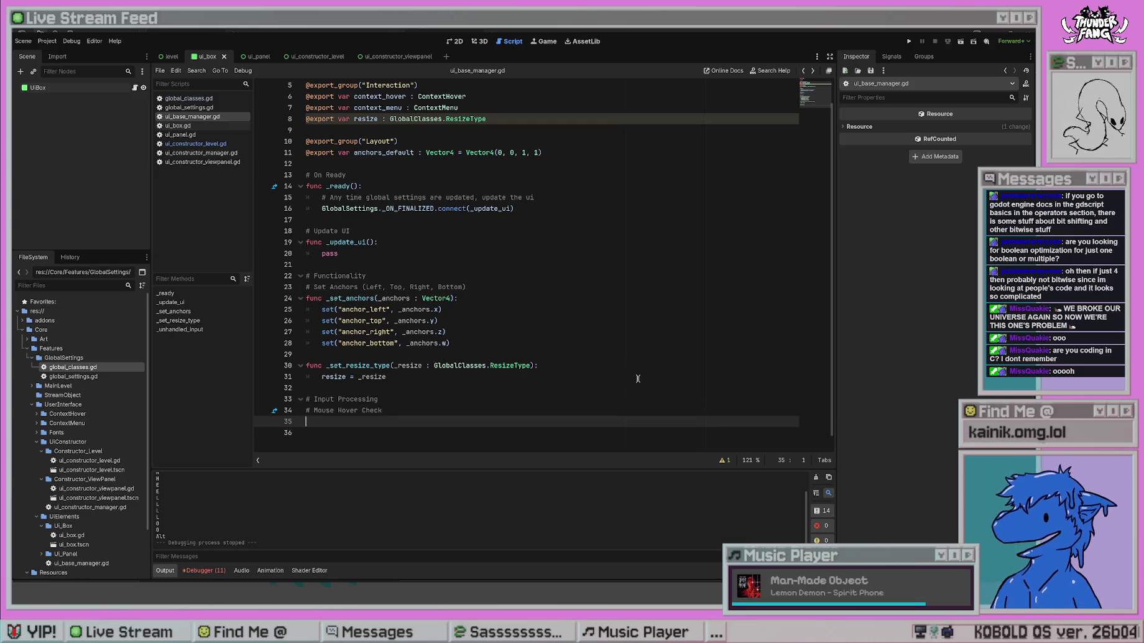
type("func _on_mou")
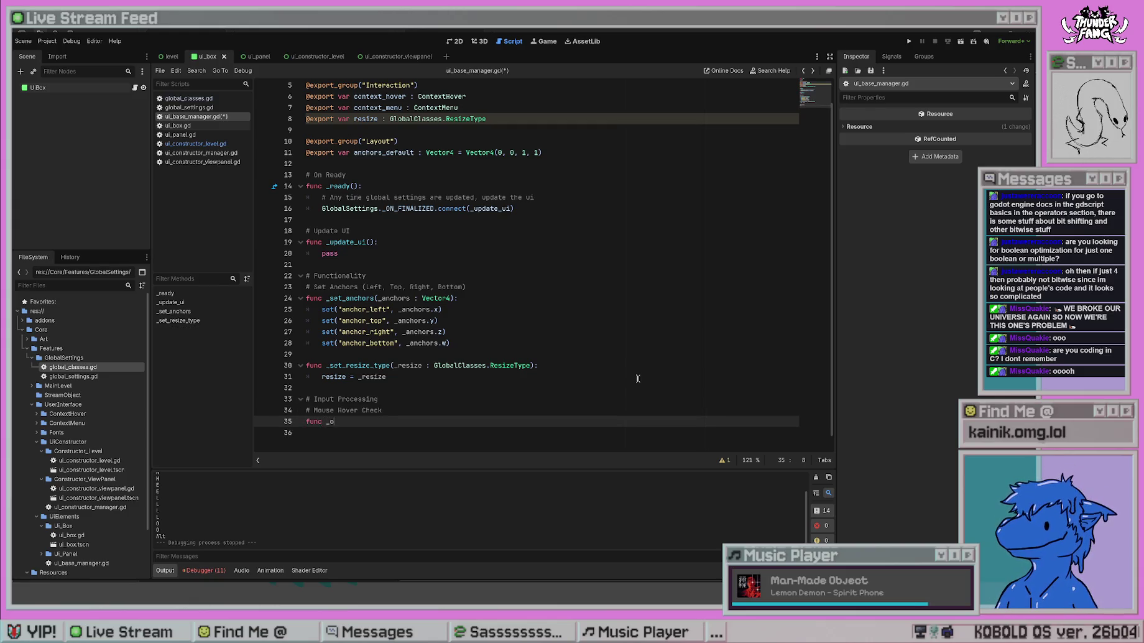
type("se_entered")
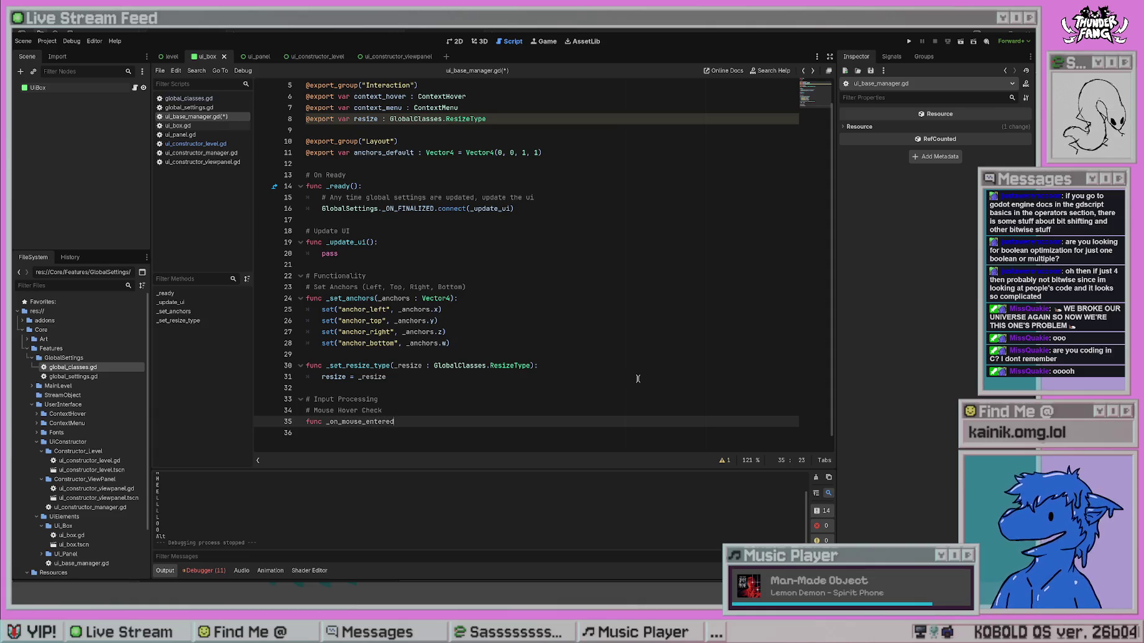
type("() -> ")
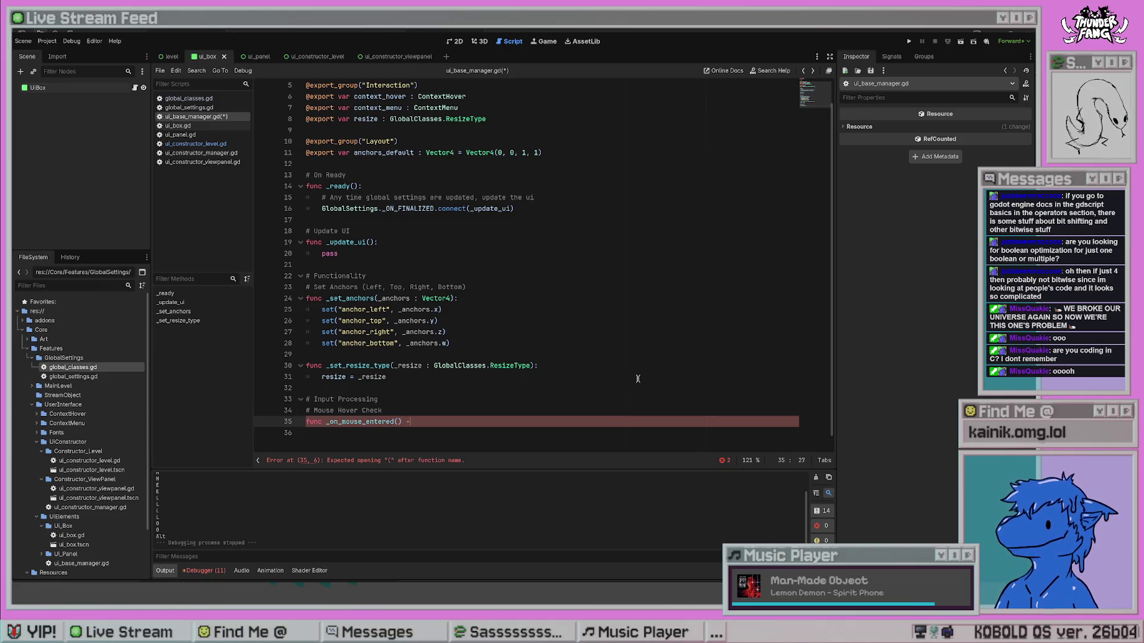
type("void:")
key("Return")
type("if")
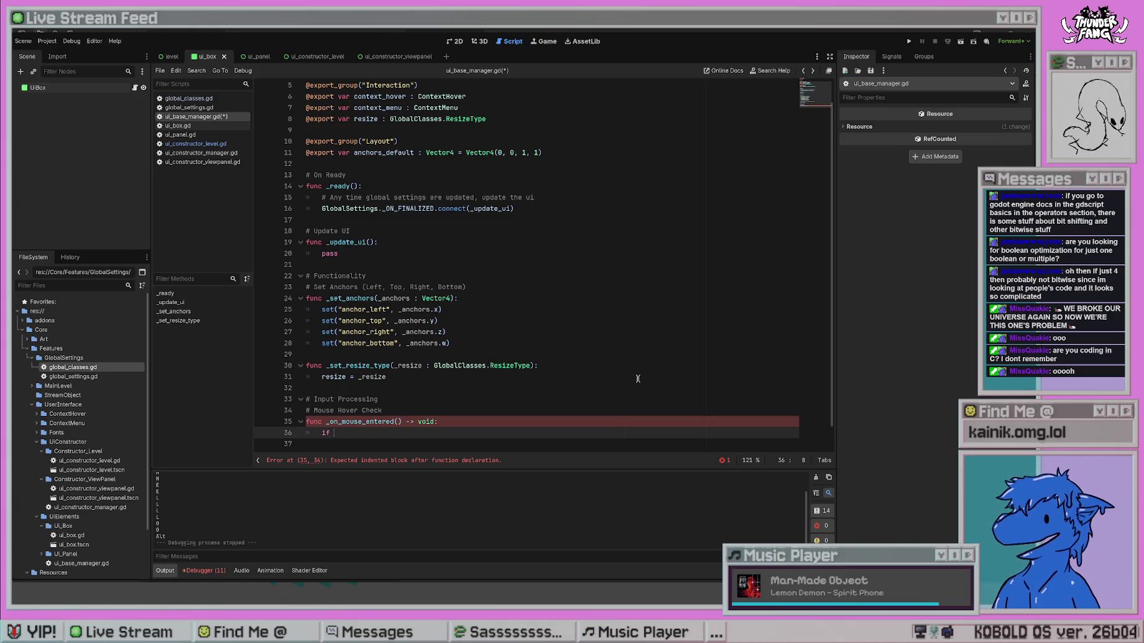
type("resize:")
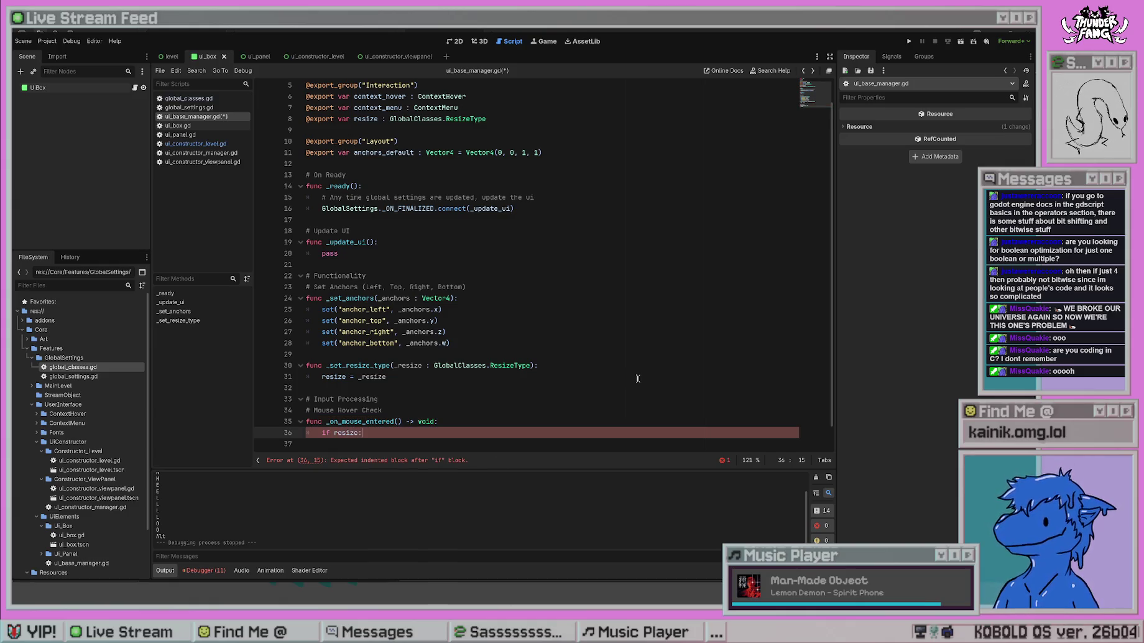
key("Return")
type("print(mouse")
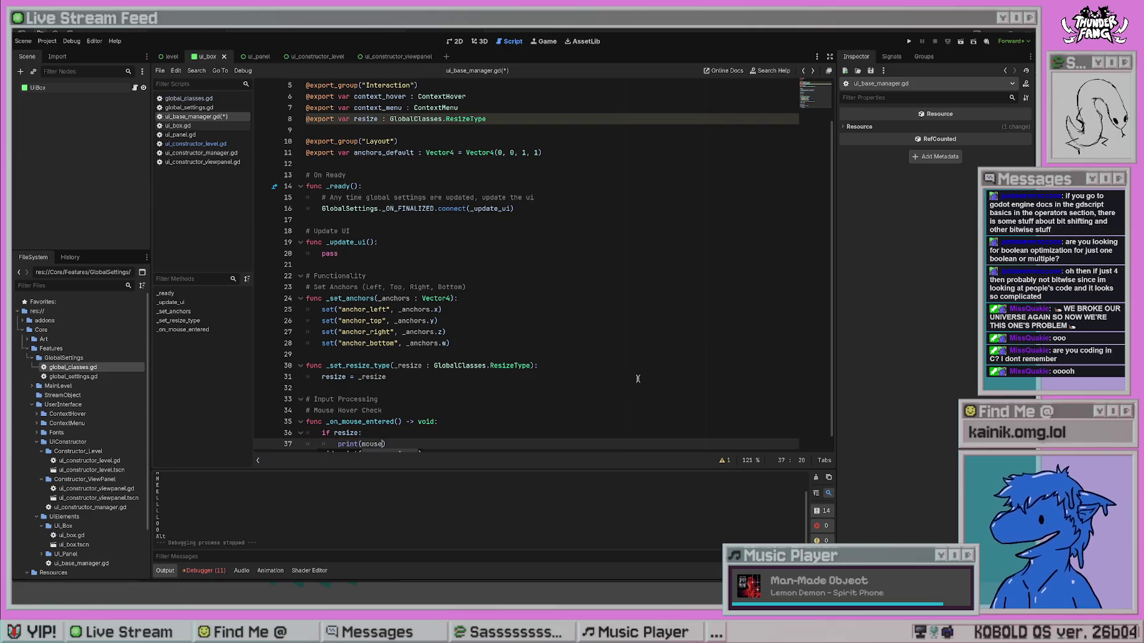
key("BackSpace")
key("BackSpace")
key("BackSpace")
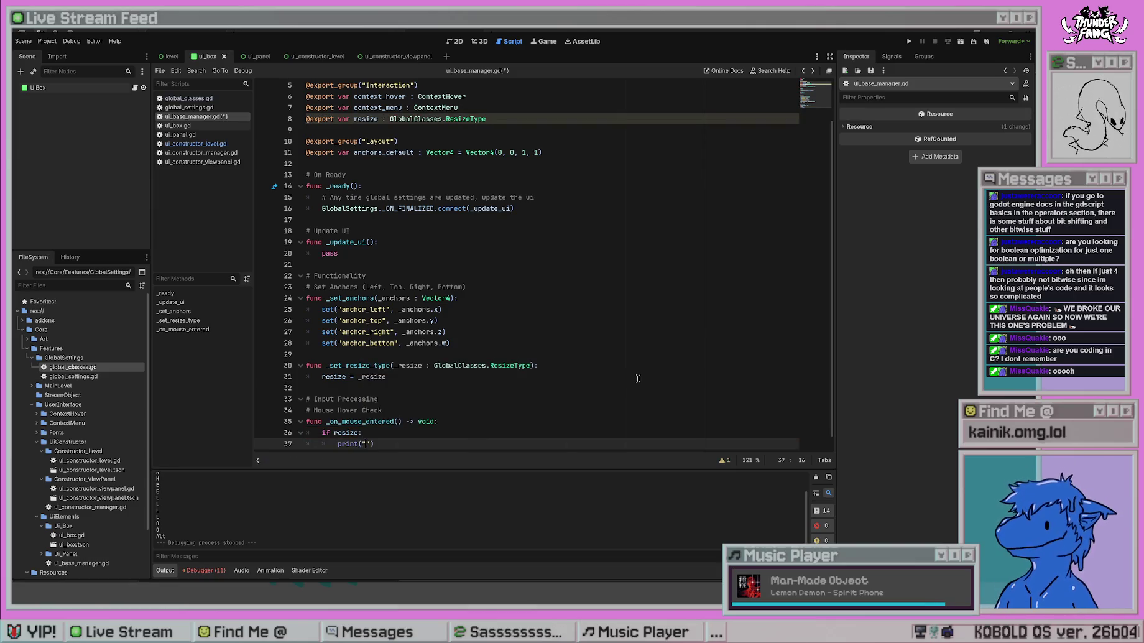
type("\"mouse ho")
type("vering this object")
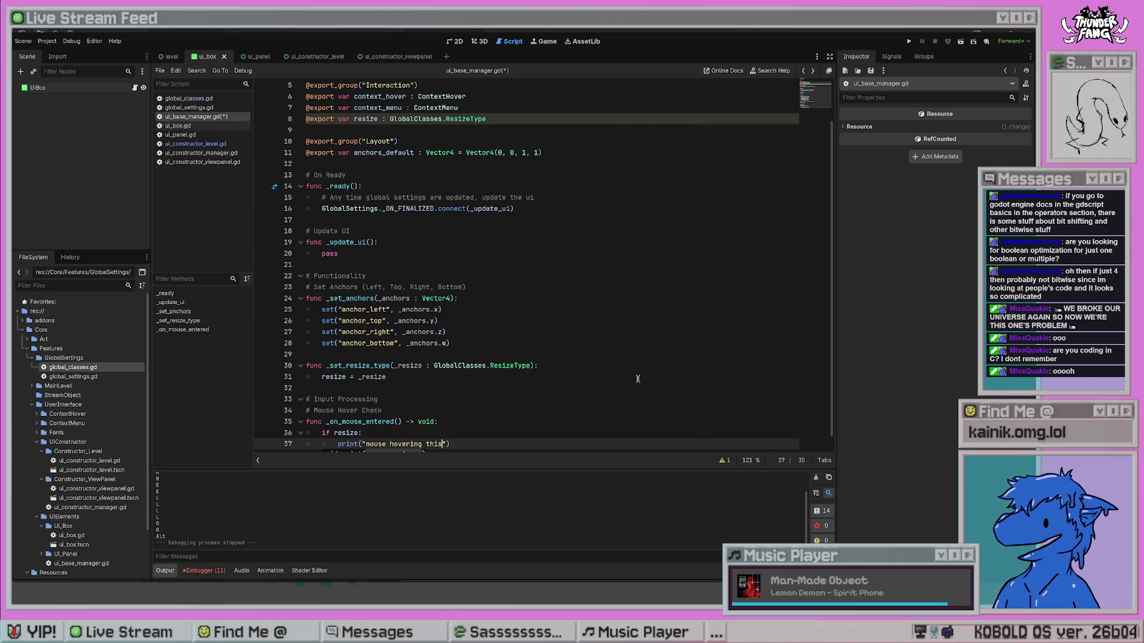
key("ctrl+s")
Trim the printed message to "mouse hovering" and clear the output log.
left_click(638, 379)
scroll(637, 378, "down", 1)
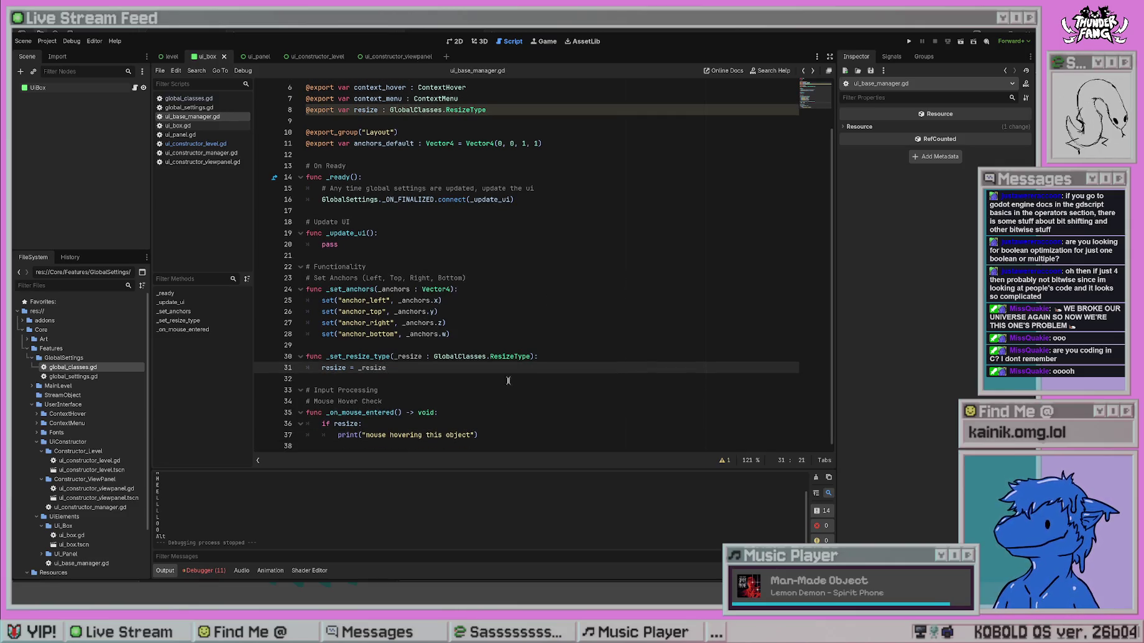
left_click(469, 434)
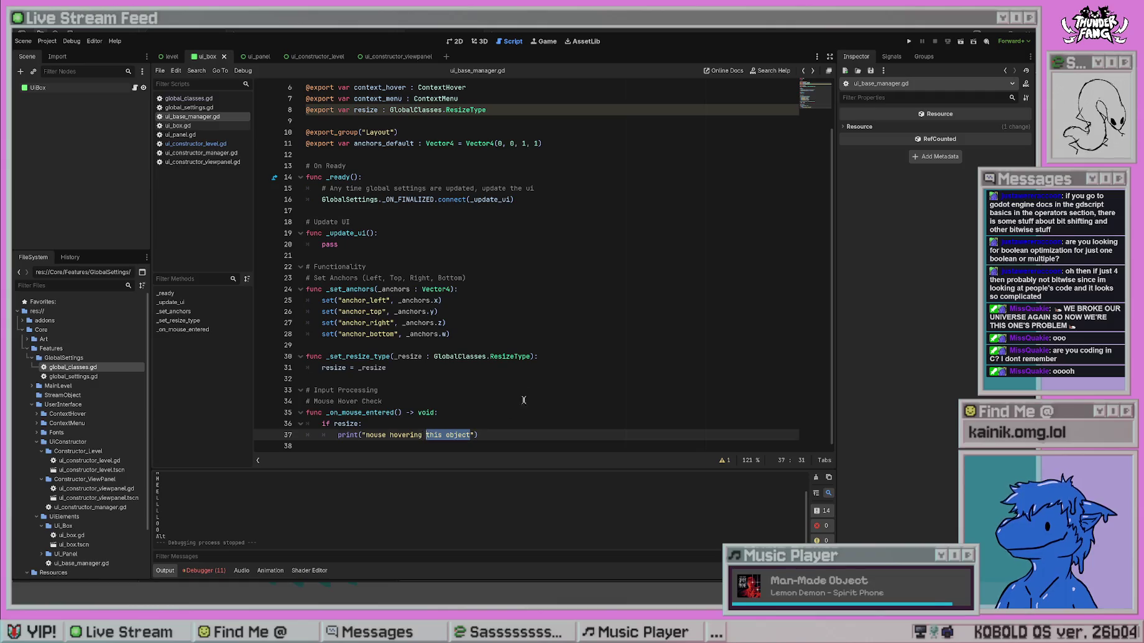
key("Up")
key("Up")
key("Up")
left_click_drag(474, 435, 421, 435)
key("BackSpace")
left_click(542, 379)
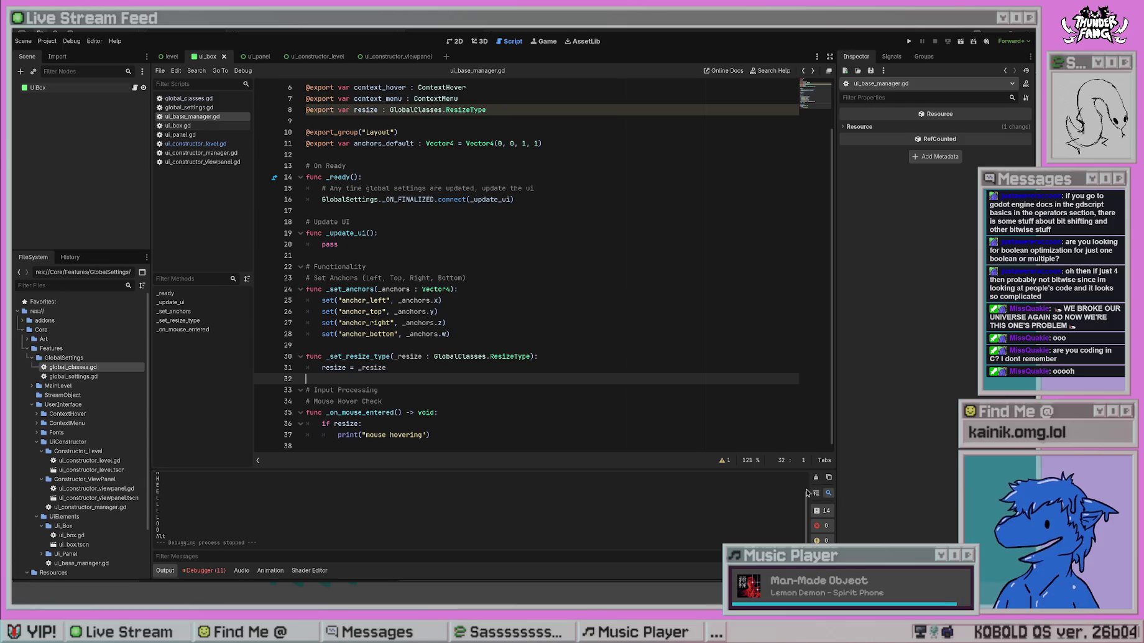
left_click(816, 478)
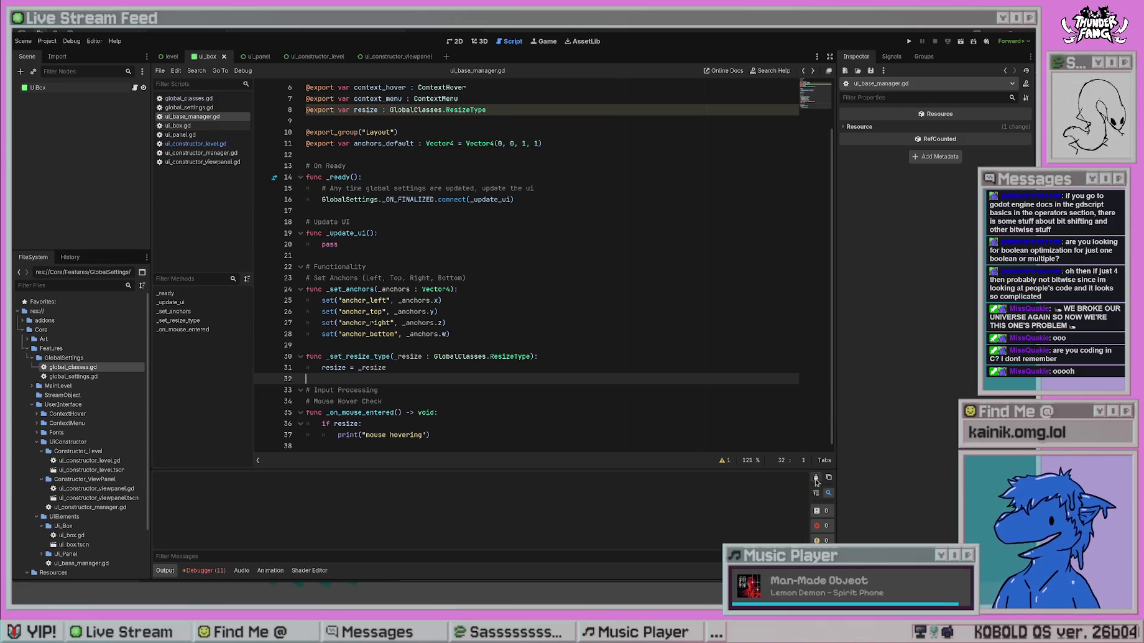
Run the project, stop it with F8, save, and check the debugger and output panels.
left_click(911, 39)
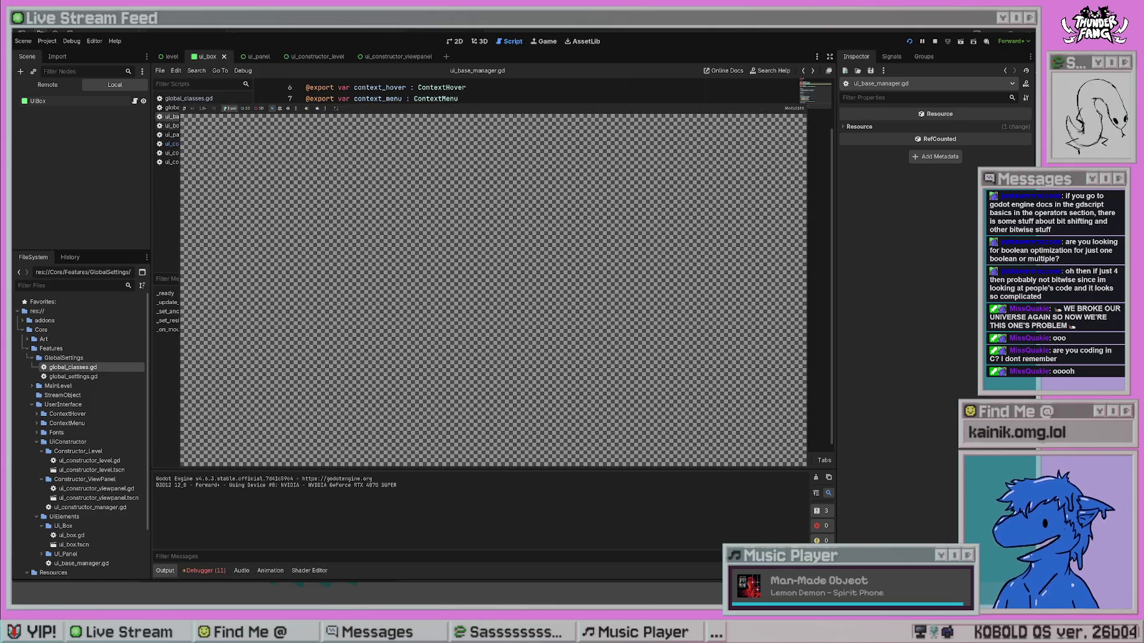
key("F8")
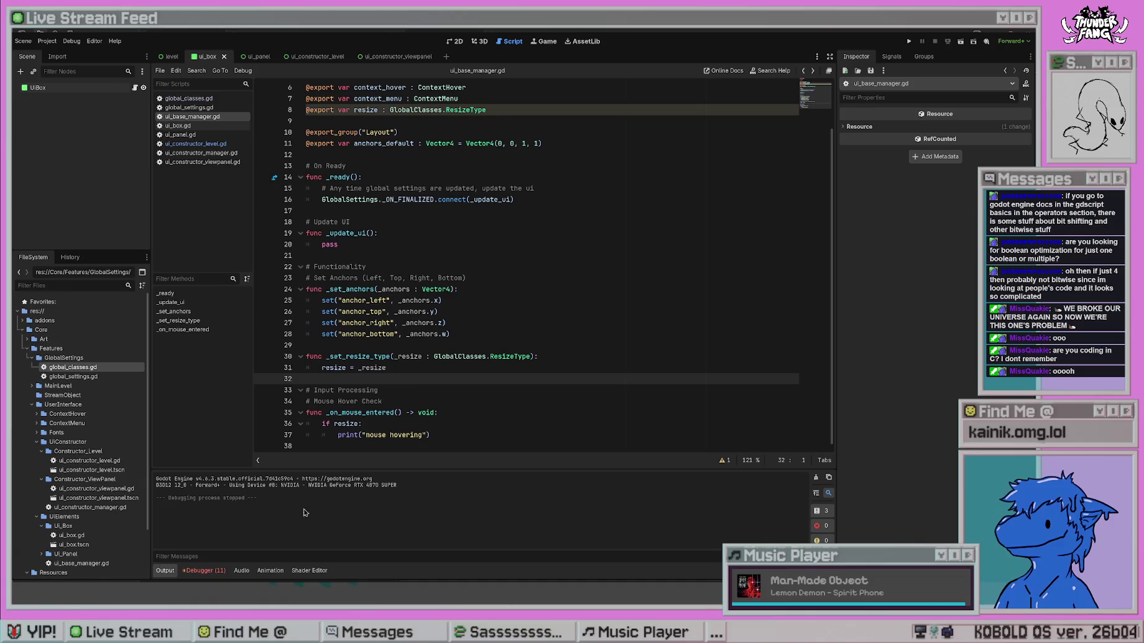
key("ctrl+s")
left_click(204, 570)
left_click(165, 571)
Re-run the project with F5 to test hovering, then stop it and return to the script.
left_click(485, 390)
key("F5")
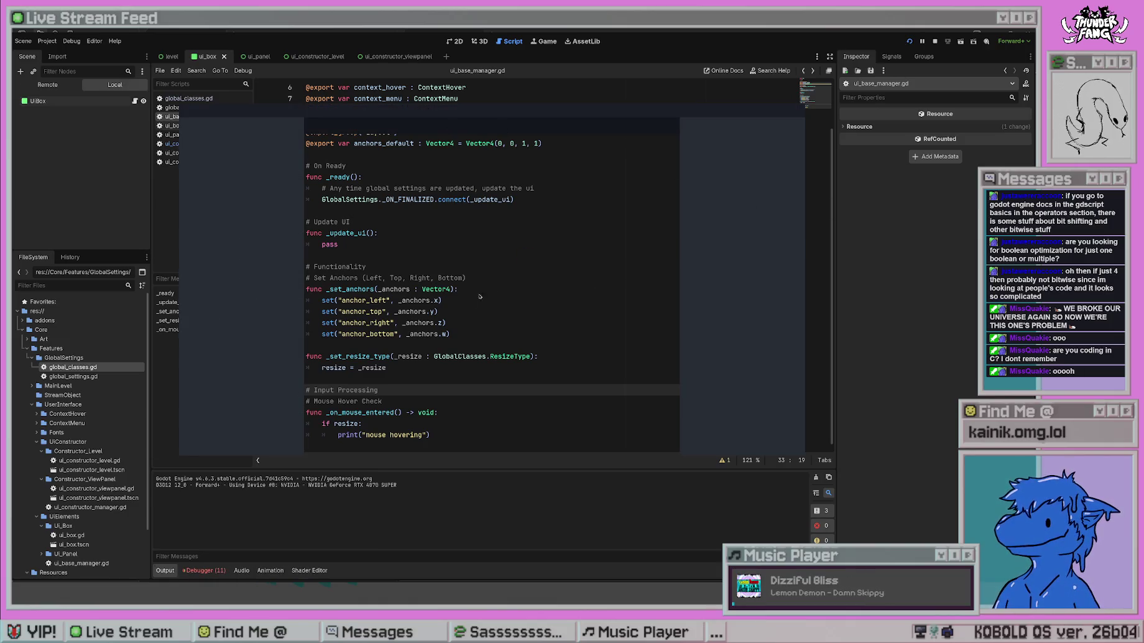
left_click(484, 411)
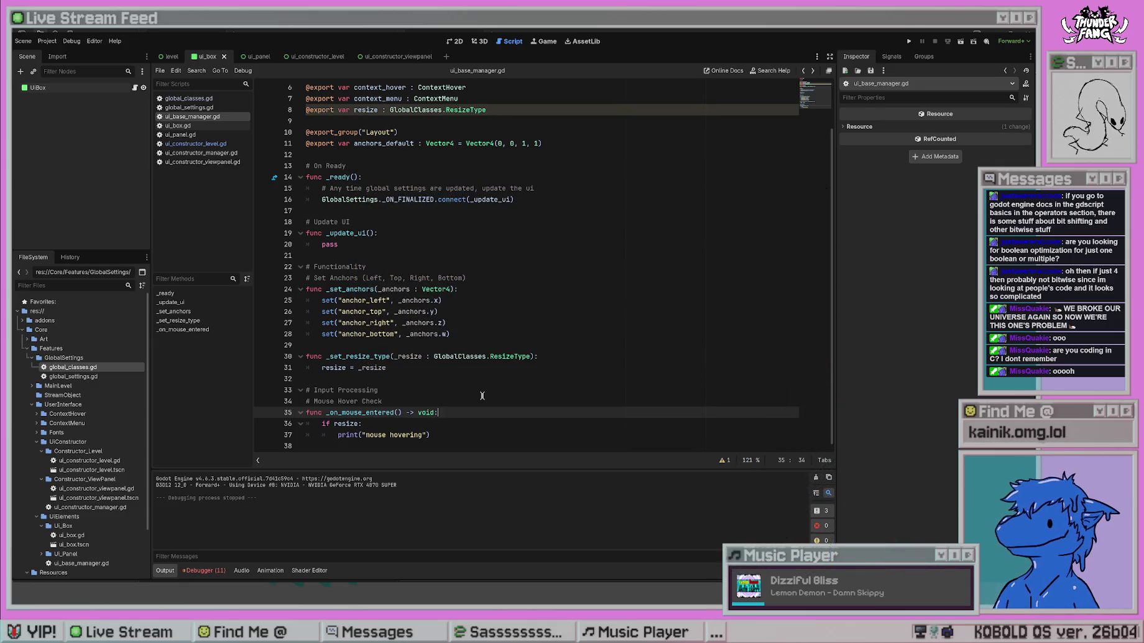
left_click(473, 419)
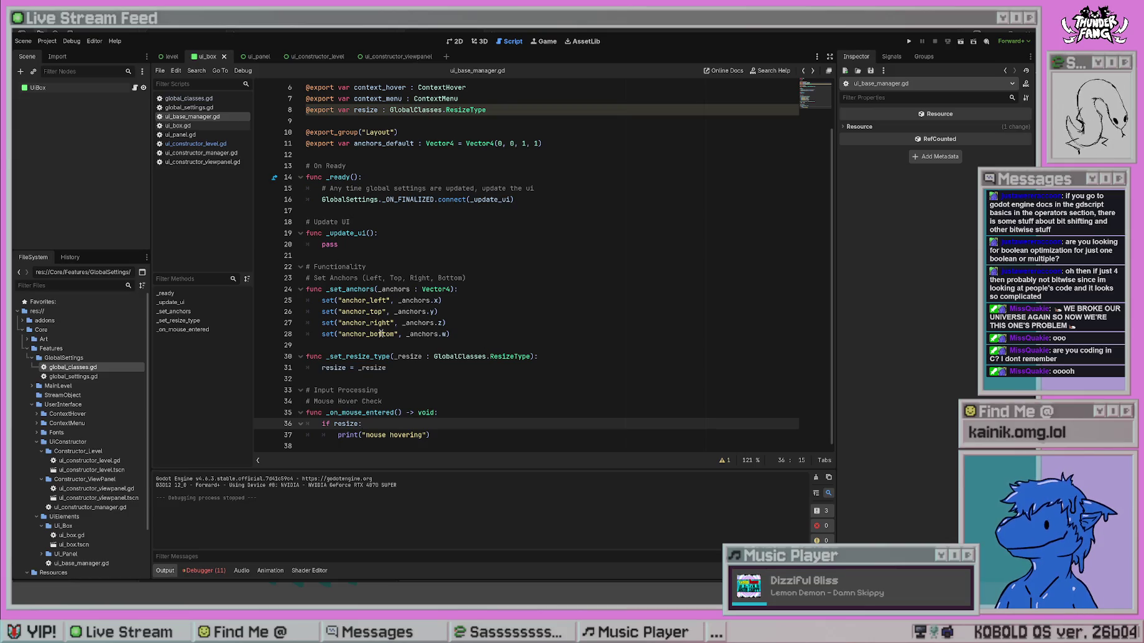
left_click(433, 369)
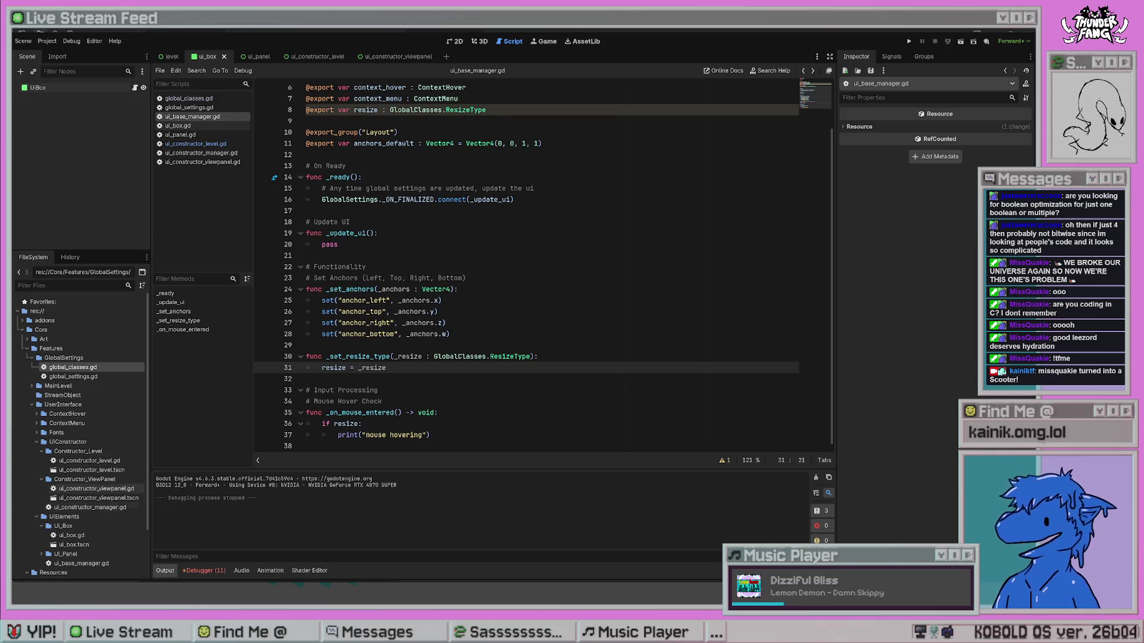
scroll(81, 544, "down", 2)
Browse the UI_Box and UI_Panel folders and inspect the UiBox root node's Mouse properties.
left_click(81, 505)
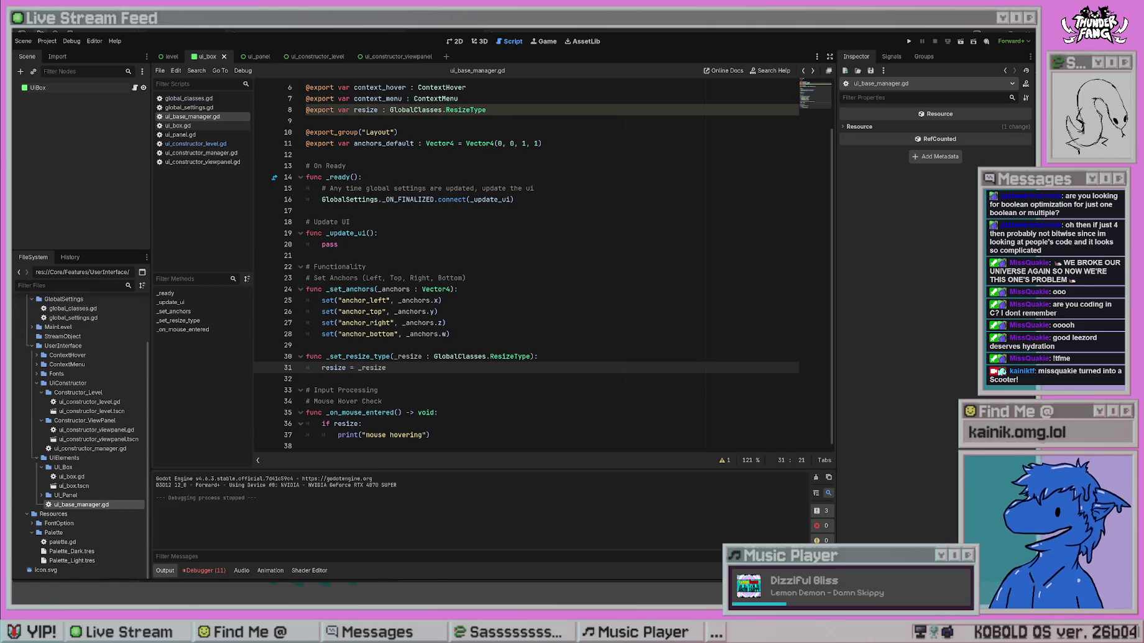
left_click(38, 495)
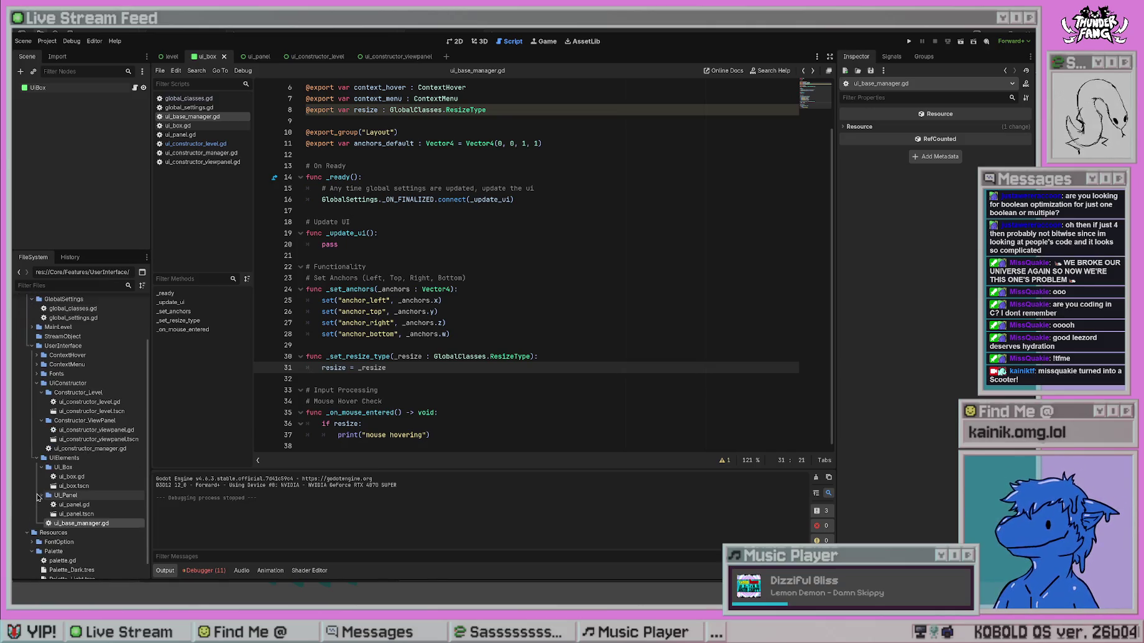
left_click(39, 496)
left_click(41, 467)
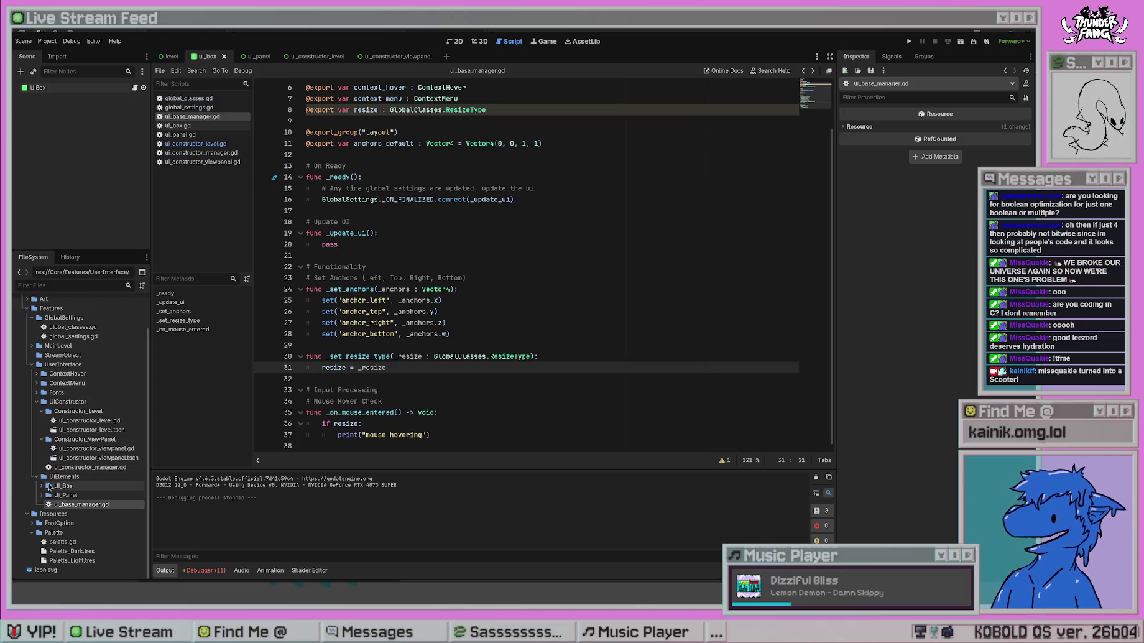
left_click(41, 486)
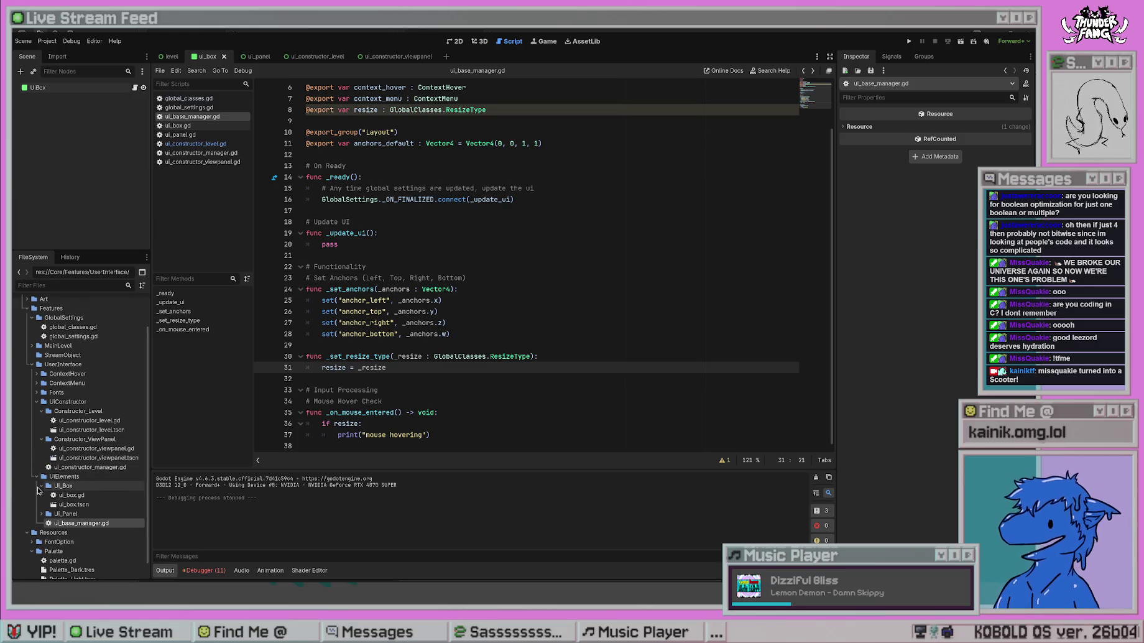
double_click(75, 514)
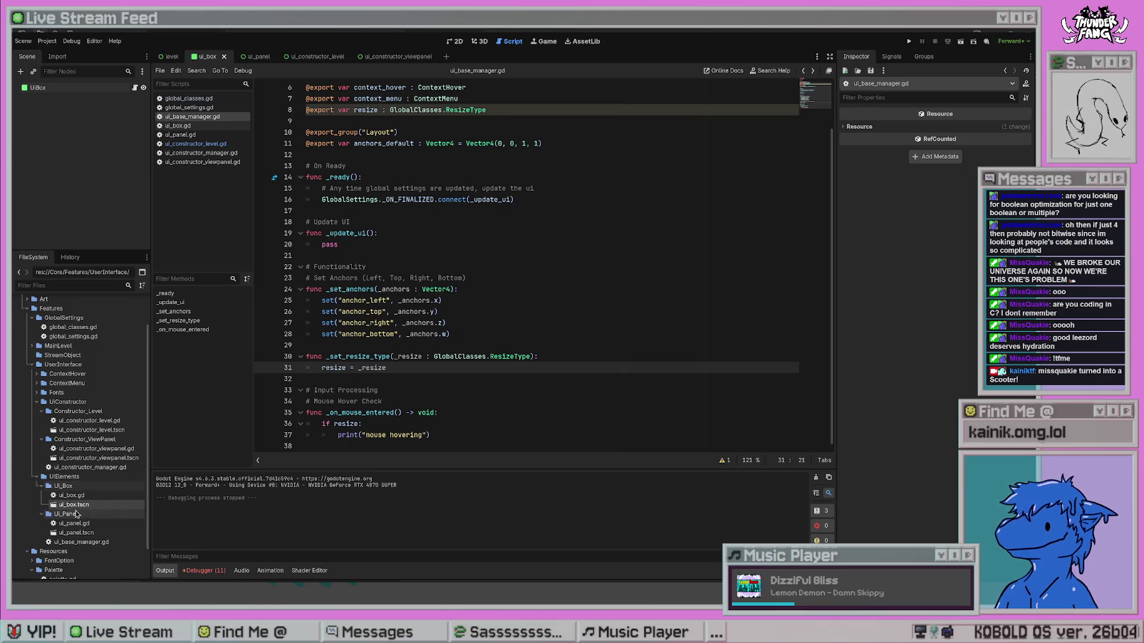
left_click(37, 87)
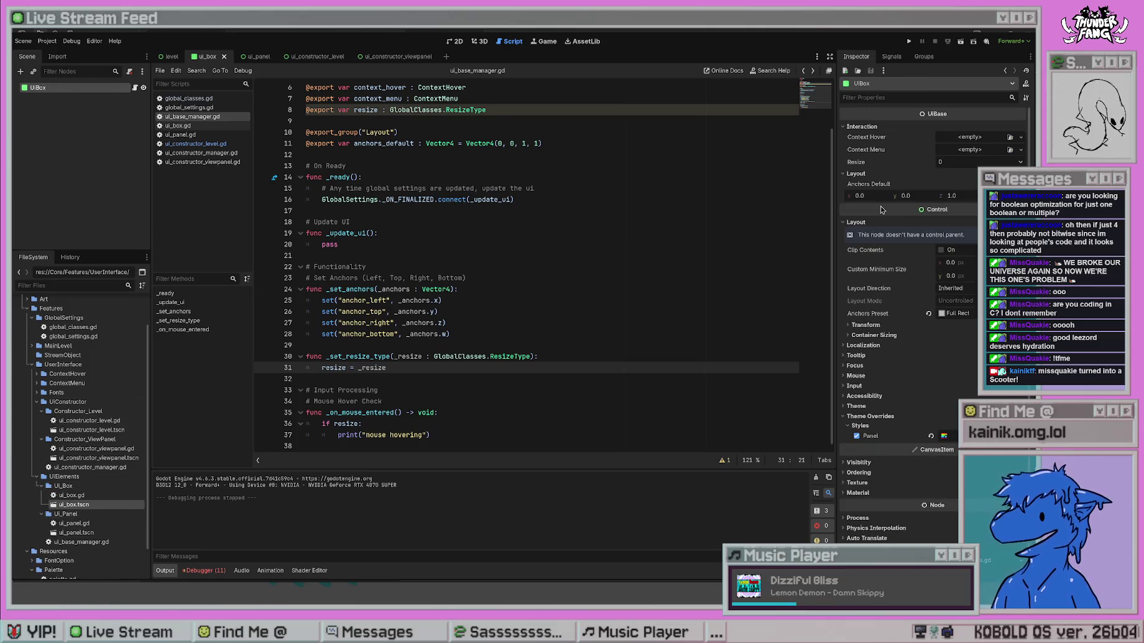
scroll(860, 281, "down", 1)
left_click(855, 377)
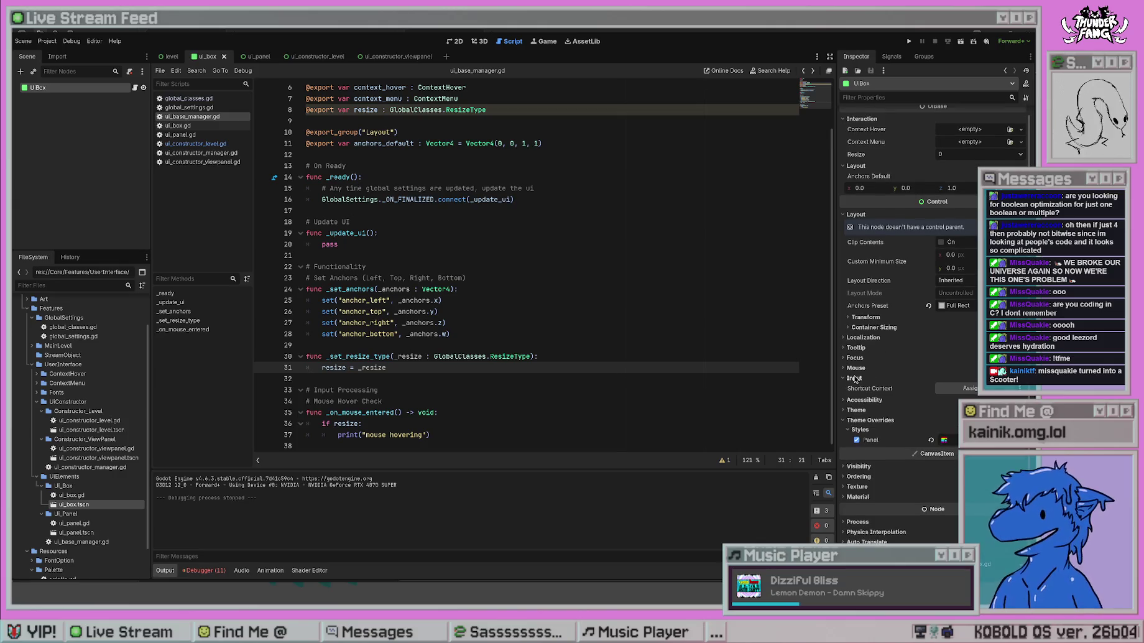
left_click(854, 378)
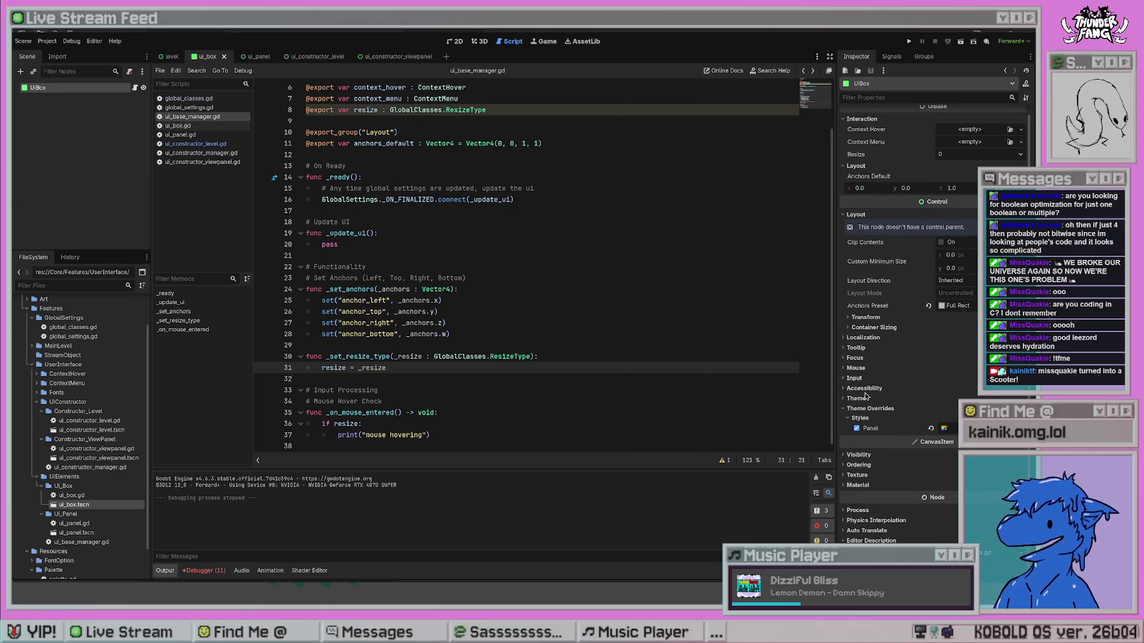
left_click(855, 367)
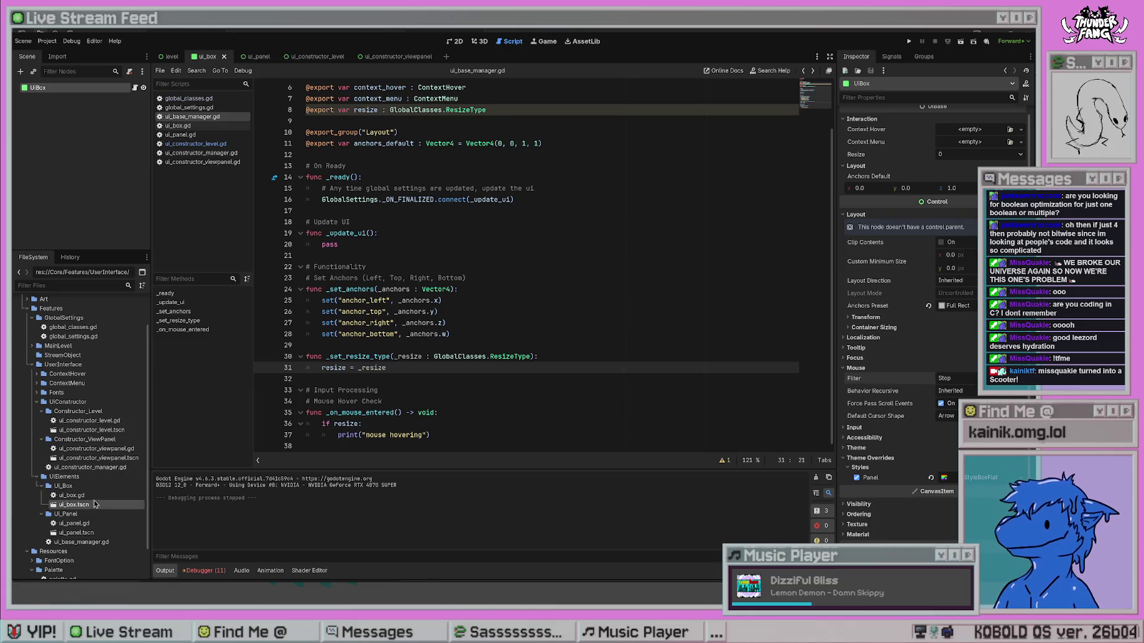
Open ui_panel.tscn, change UIPanel's Mouse Filter from Stop to Ignore, and save.
double_click(93, 532)
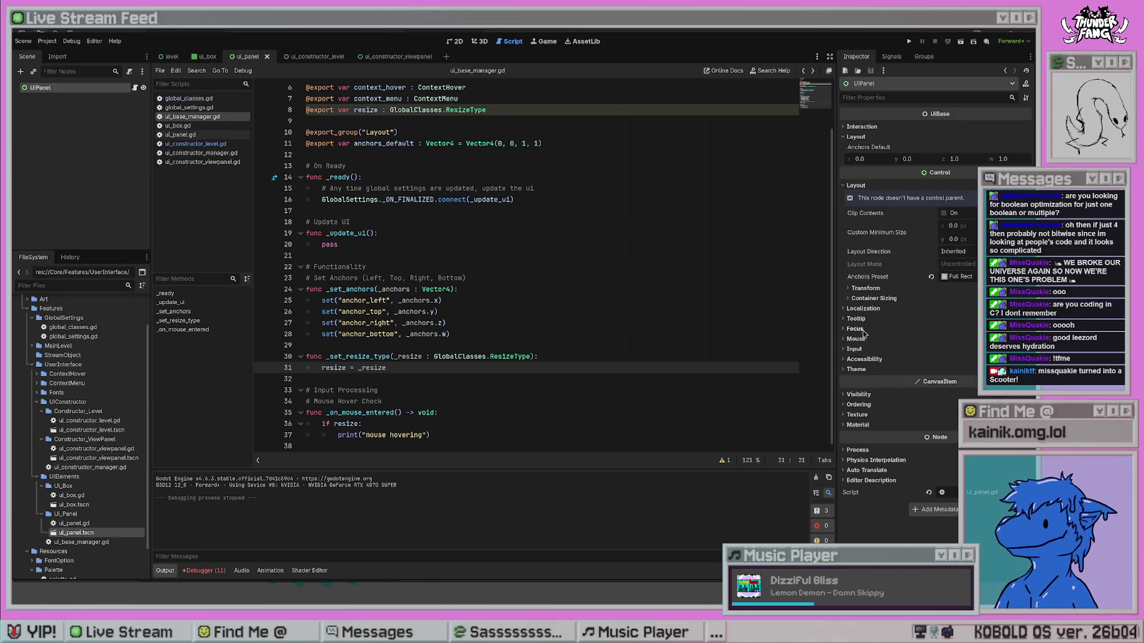
left_click(857, 338)
left_click(952, 349)
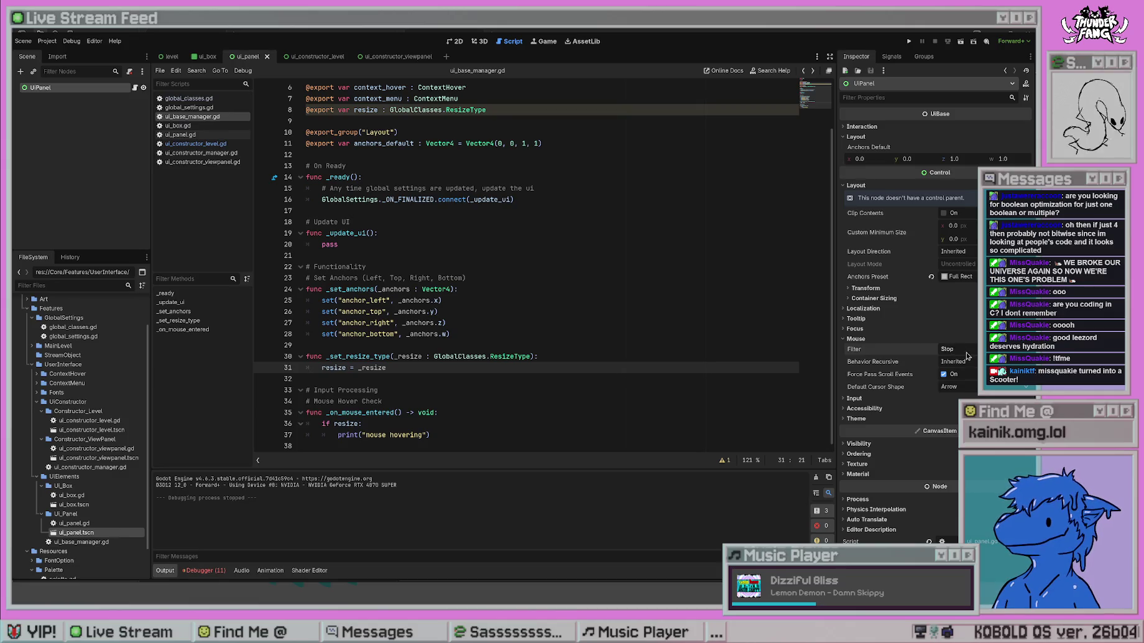
left_click(967, 357)
key("ctrl+s")
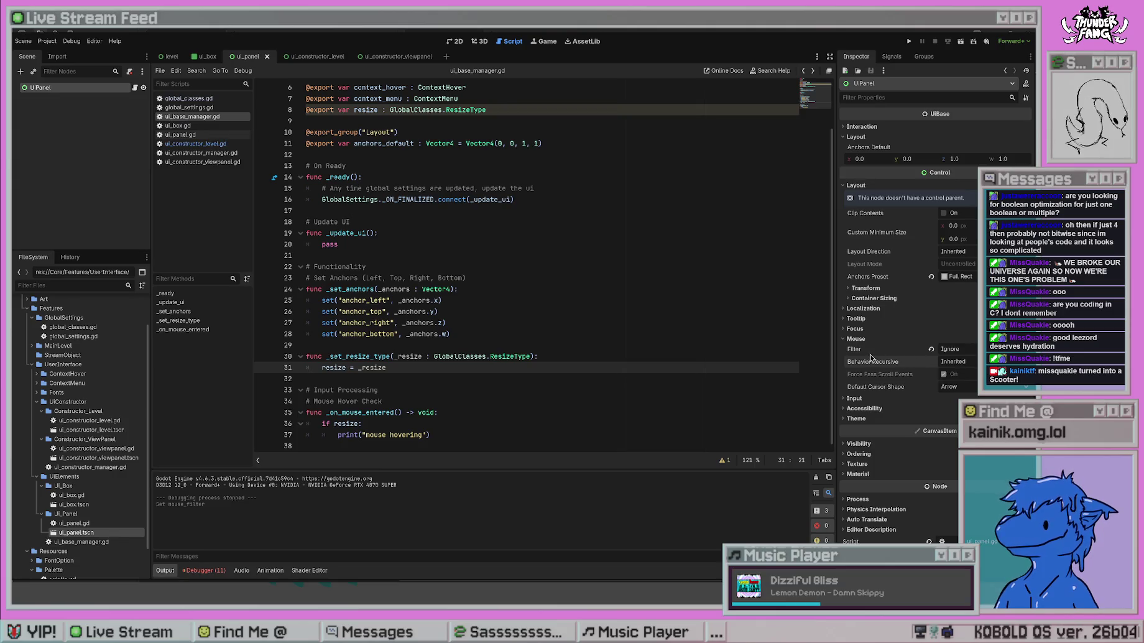